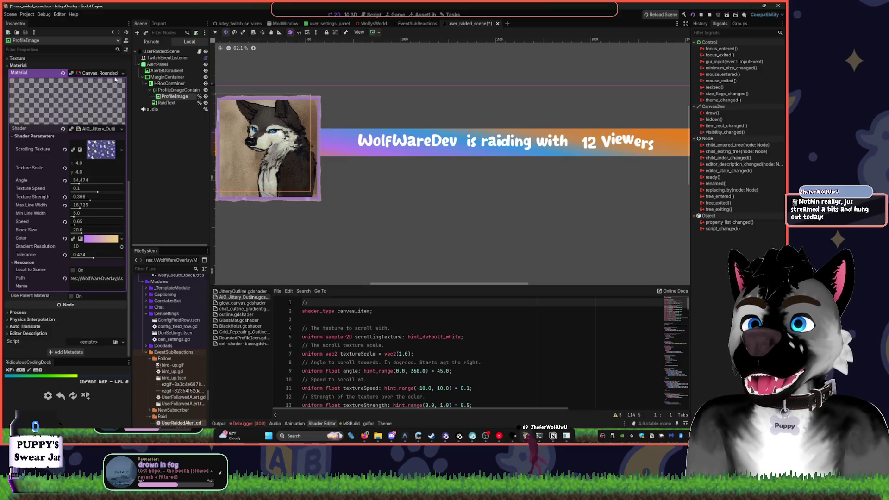
# - Start saving the ProfileImage material and browse to Assets/Effects/Shaders/Canvas
pyautogui.rightClick(106, 77)
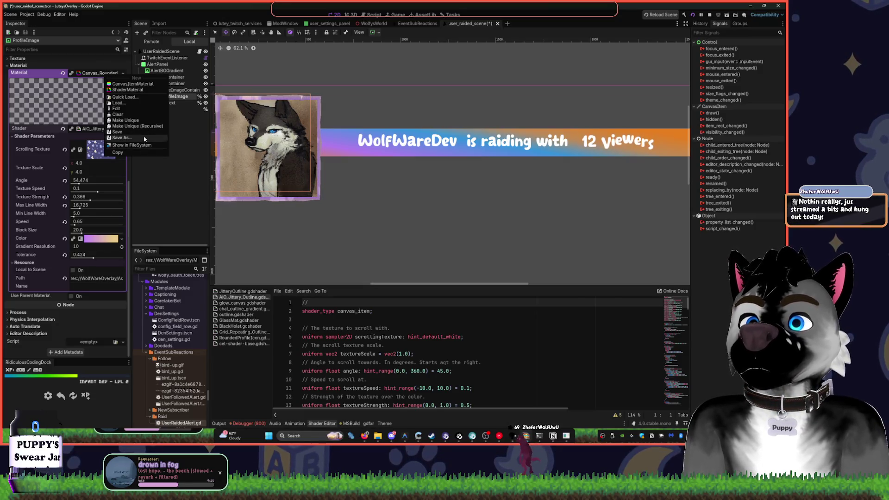
pyautogui.click(144, 138)
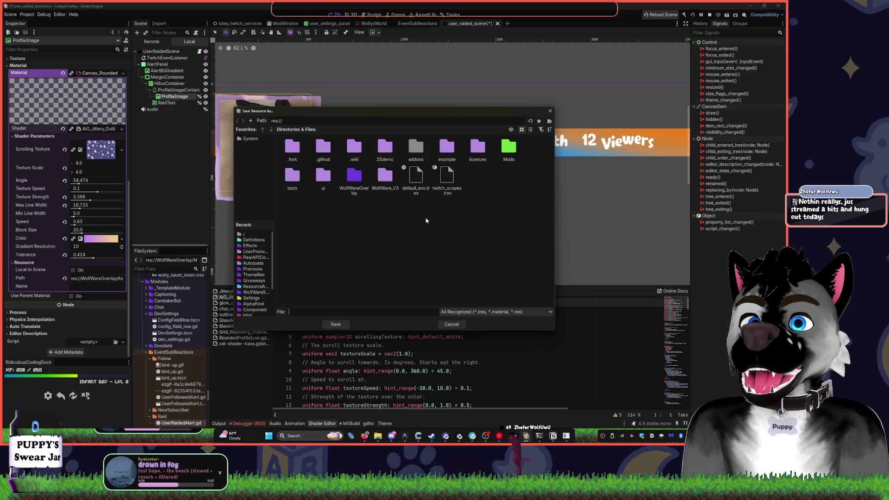
pyautogui.doubleClick(356, 177)
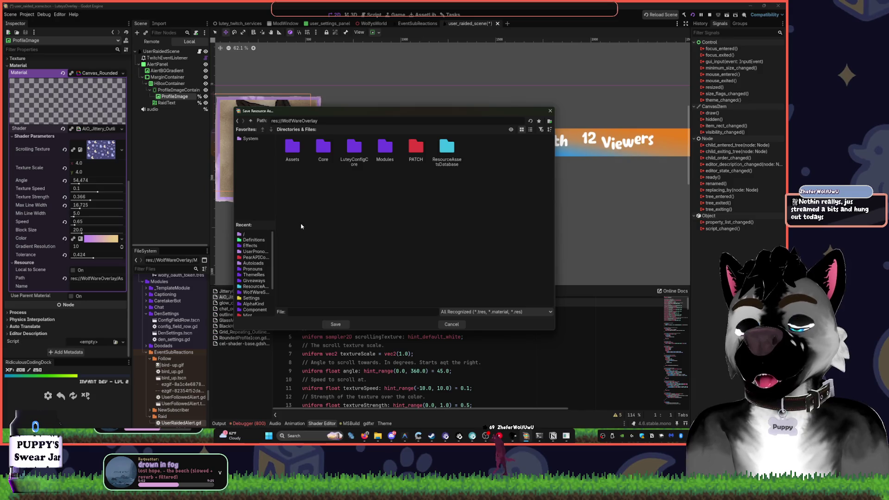
pyautogui.doubleClick(292, 148)
pyautogui.doubleClick(354, 148)
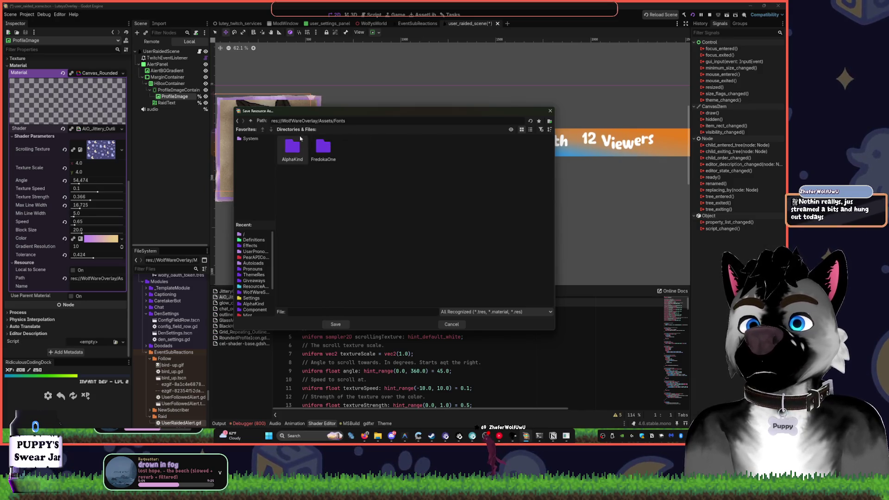
pyautogui.press('BackSpace')
pyautogui.doubleClick(323, 148)
pyautogui.doubleClick(363, 150)
pyautogui.doubleClick(304, 153)
pyautogui.write('JitterOutlineAIO_CanvasS')
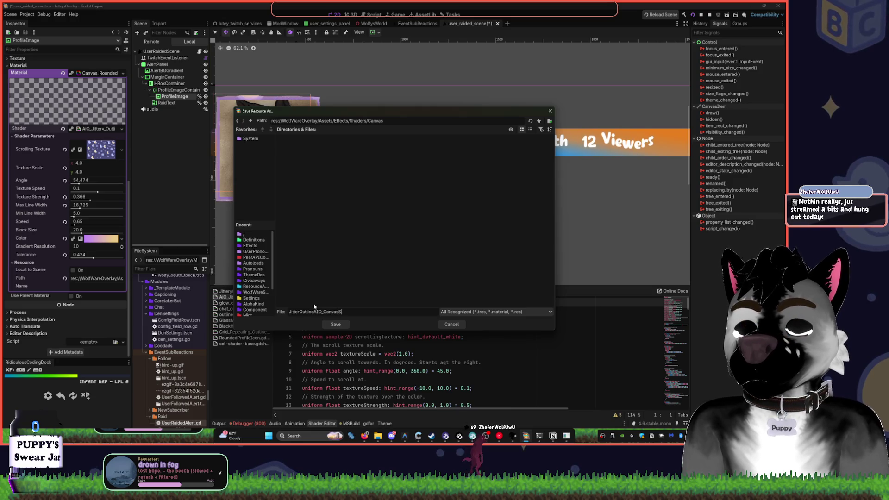
# - Save it as JitterOutlineAIO_CanvasShader, adding the missing file extension after the warning
pyautogui.write('hader')
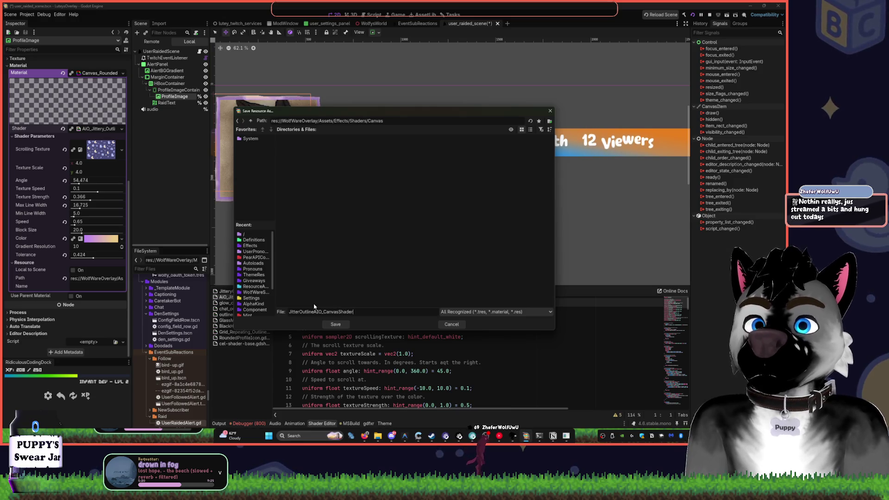
pyautogui.press('Return')
pyautogui.click(396, 230)
pyautogui.click(379, 309)
pyautogui.write('.')
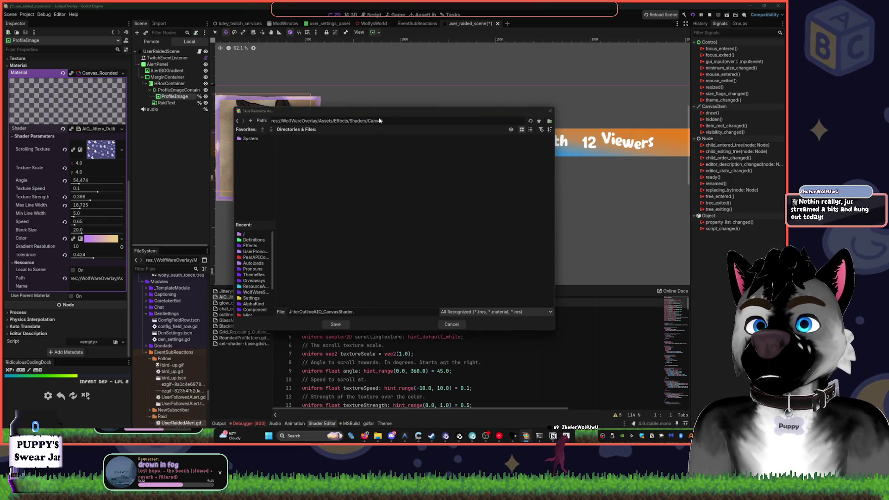
pyautogui.moveTo(421, 115)
pyautogui.mouseDown()
pyautogui.moveTo(520, 69)
pyautogui.moveTo(419, 90)
pyautogui.moveTo(414, 101)
pyautogui.mouseUp()
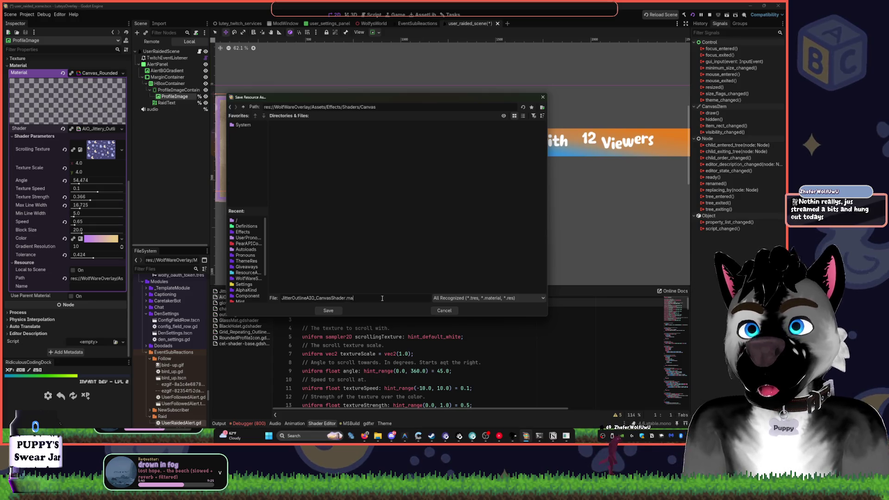
pyautogui.press('Return')
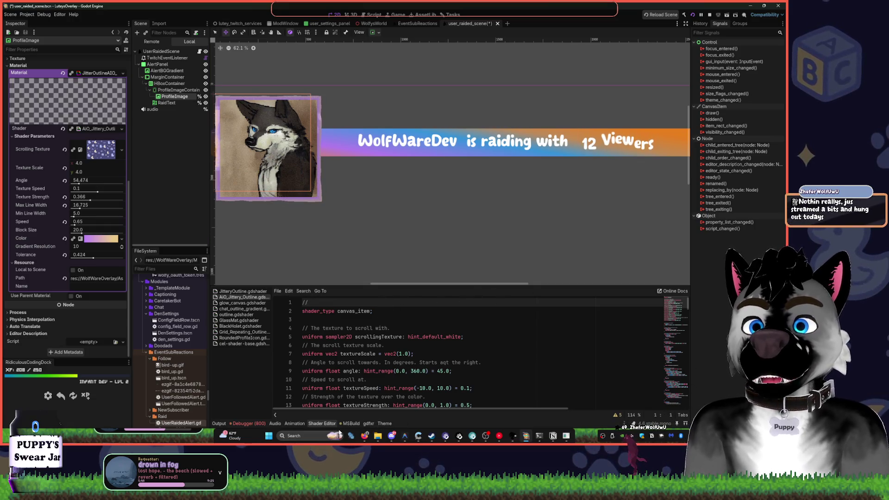
pyautogui.click(379, 424)
# - Collapse the bottom theme panel and the MarginContainer branch, then save the raid alert scene
pyautogui.click(379, 424)
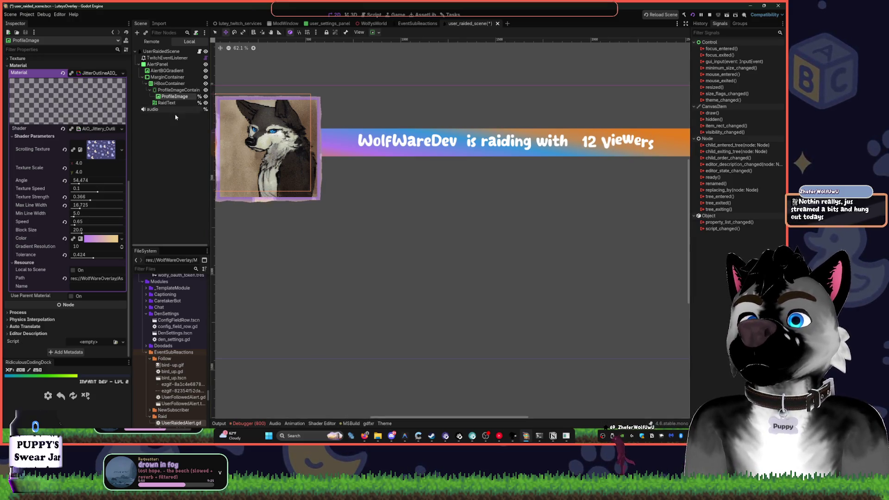
pyautogui.scroll(1, 512, 258)
pyautogui.hscroll(-2, 512, 258)
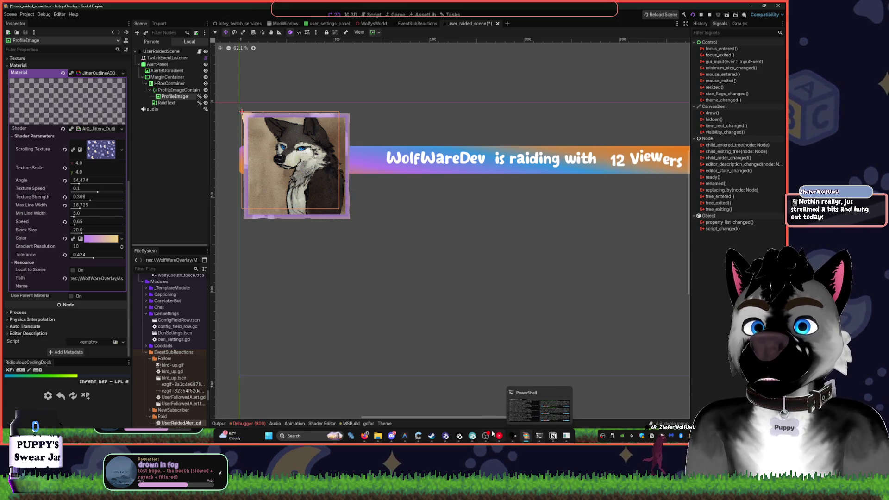
pyautogui.moveTo(459, 437)
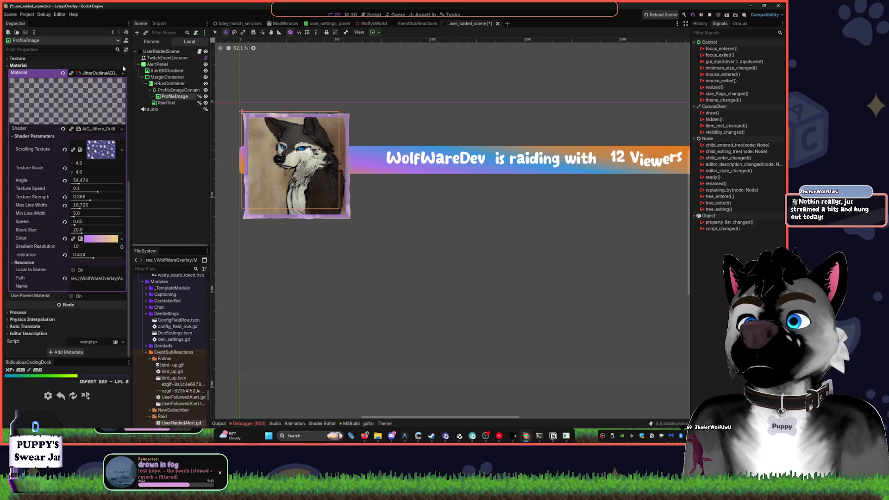
pyautogui.click(143, 77)
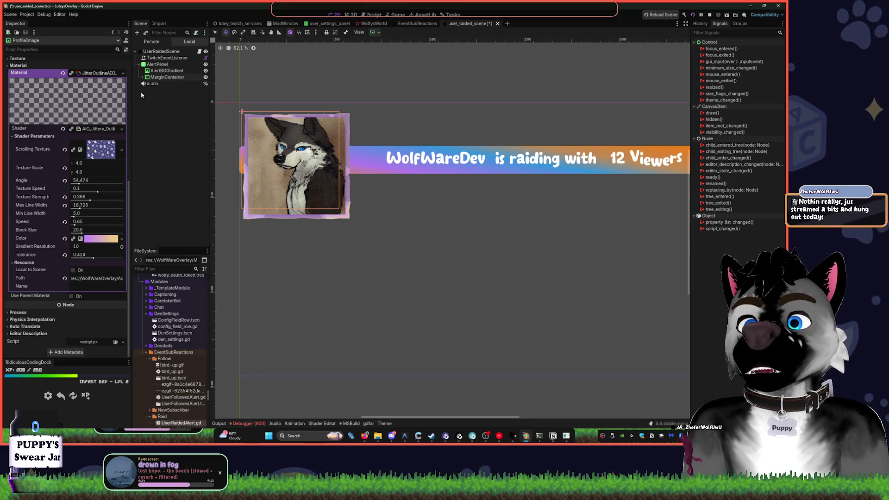
pyautogui.hotkey('ctrl', 's')
# - Select the RaidText node under MarginContainer to show its properties
pyautogui.click(162, 75)
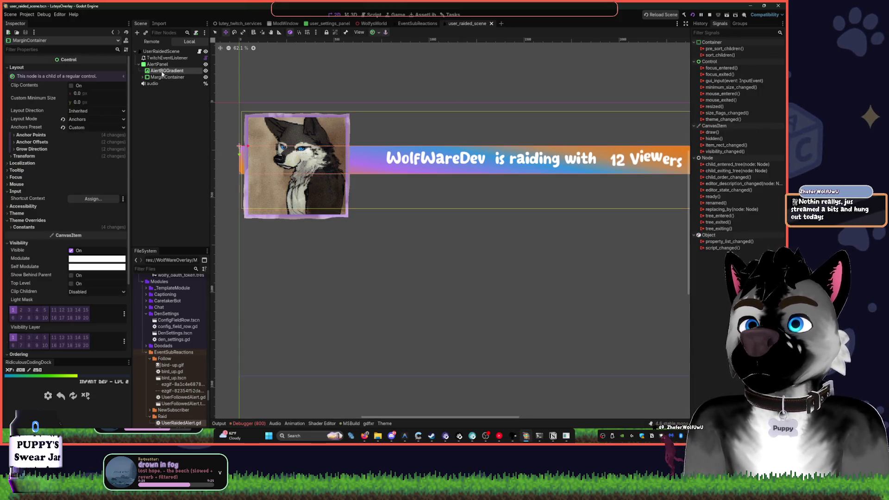
pyautogui.click(162, 72)
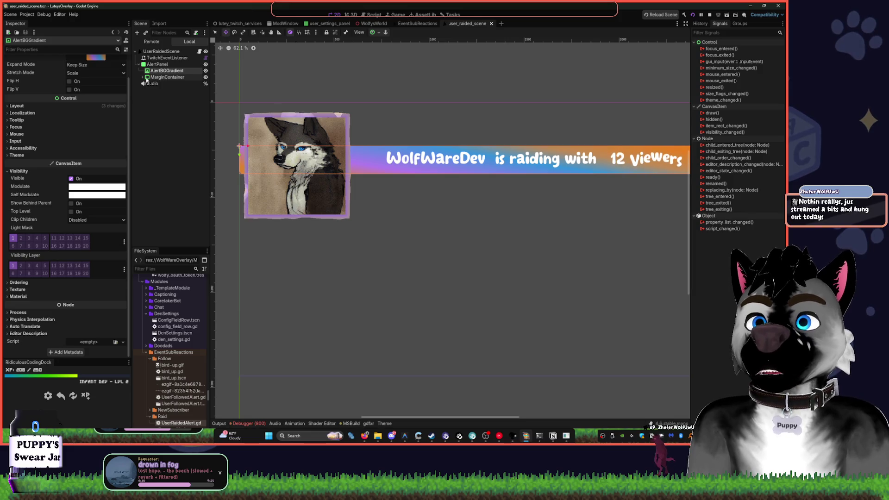
pyautogui.click(144, 78)
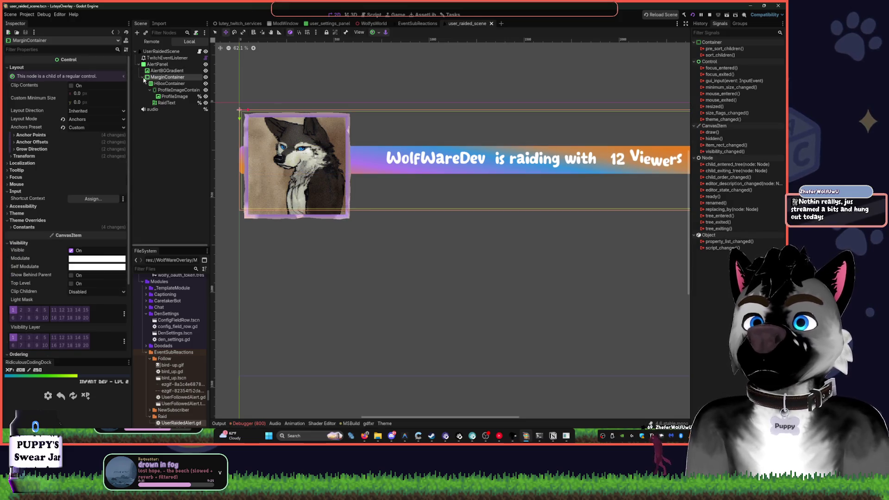
pyautogui.click(163, 103)
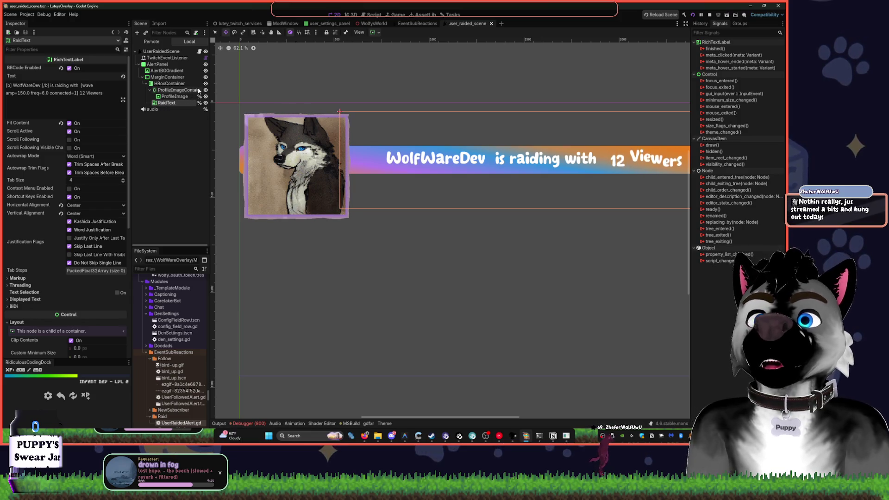
# - Append WithSuperExtralong to RaidText's raider name, then show the Debugger error list
pyautogui.moveTo(500, 182)
pyautogui.mouseDown()
pyautogui.moveTo(359, 170)
pyautogui.moveTo(360, 131)
pyautogui.mouseUp()
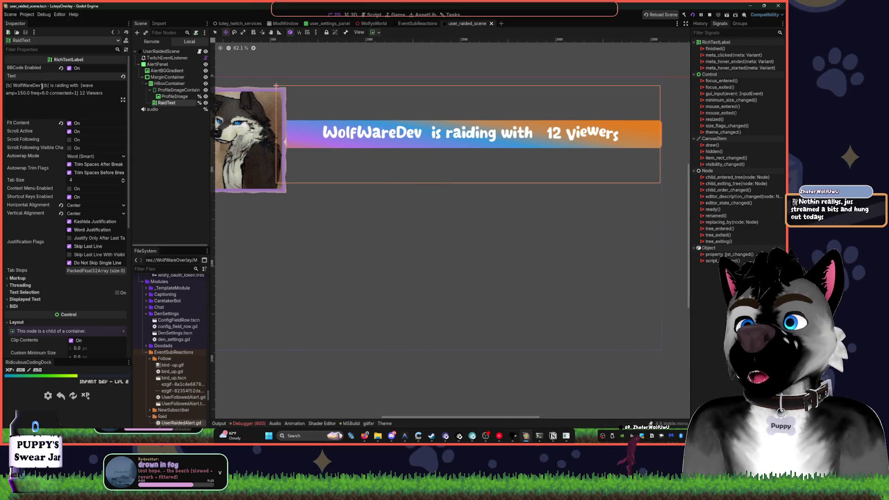
pyautogui.write('WithSuper')
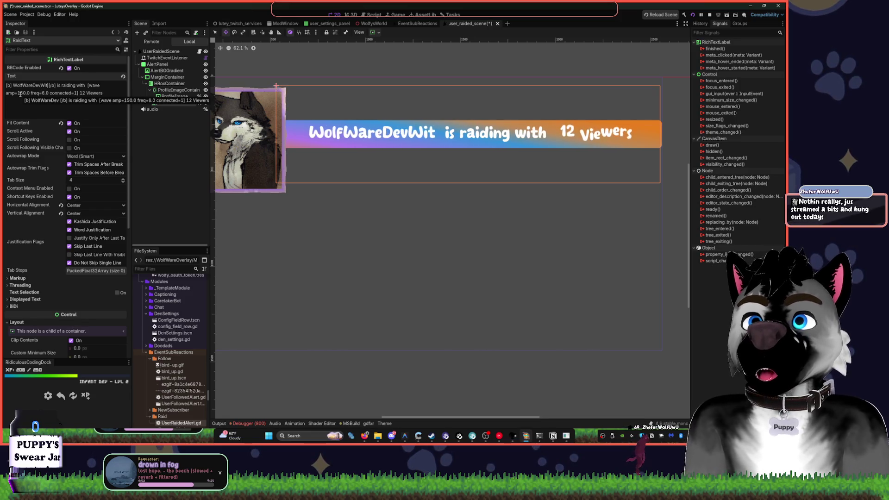
pyautogui.write('Extralong')
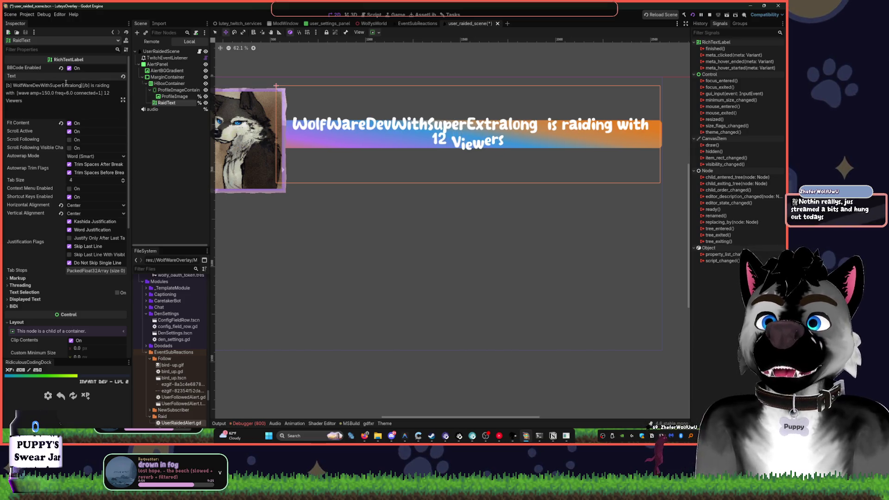
pyautogui.click(148, 91)
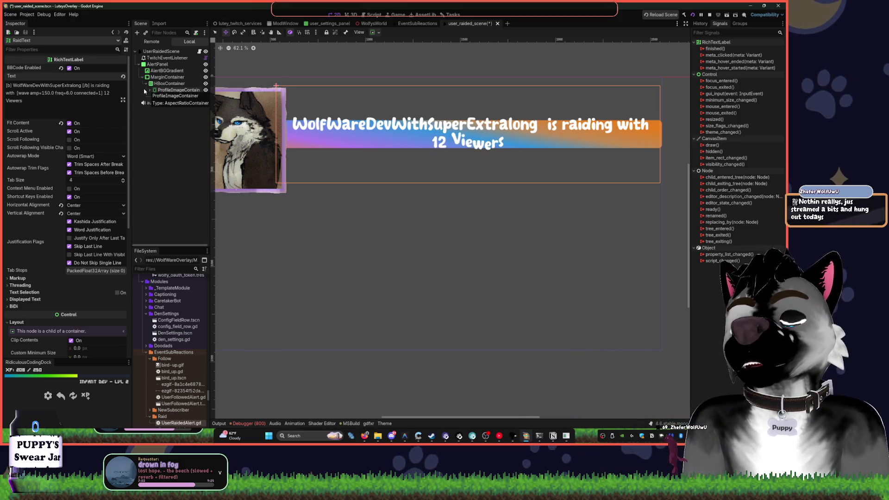
pyautogui.click(248, 423)
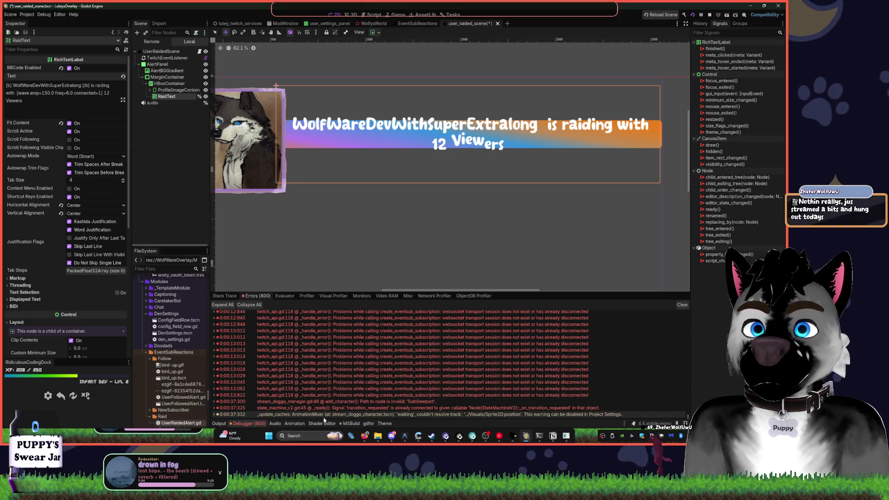
# - Jump from the debugger error to twitch_api.gd line 118 and read the surrounding code
pyautogui.click(226, 424)
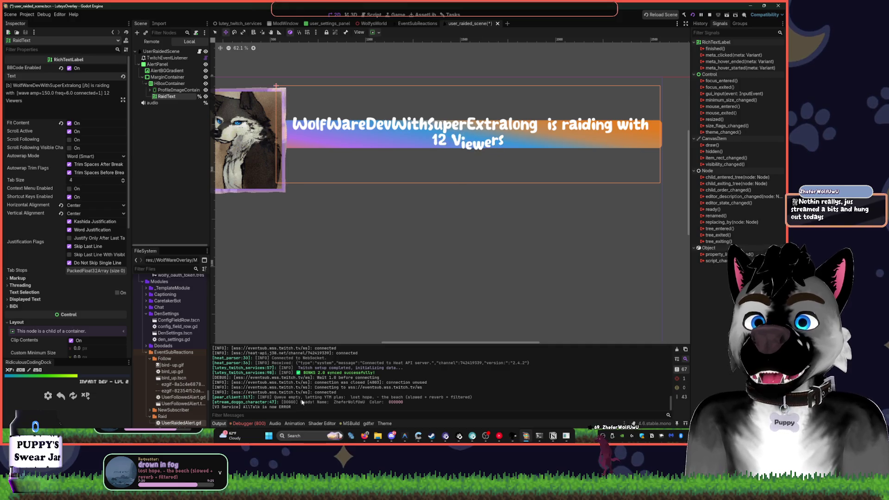
pyautogui.hotkey('alt', 'd')
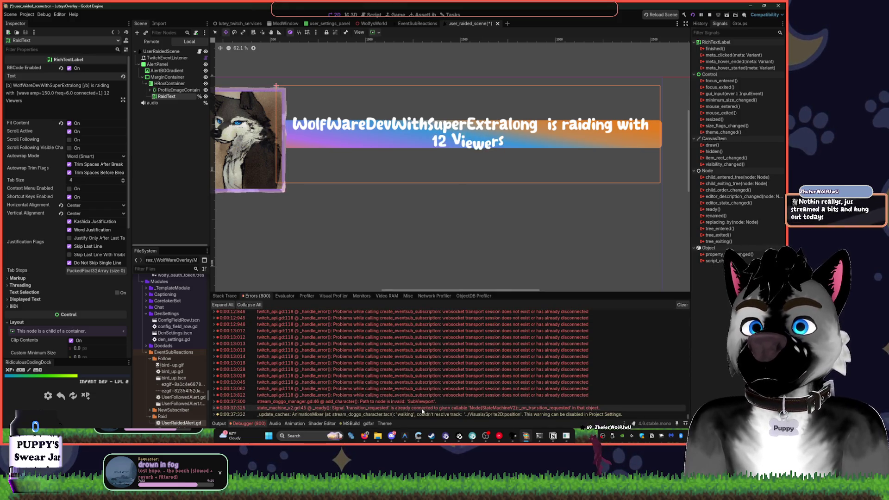
pyautogui.doubleClick(418, 396)
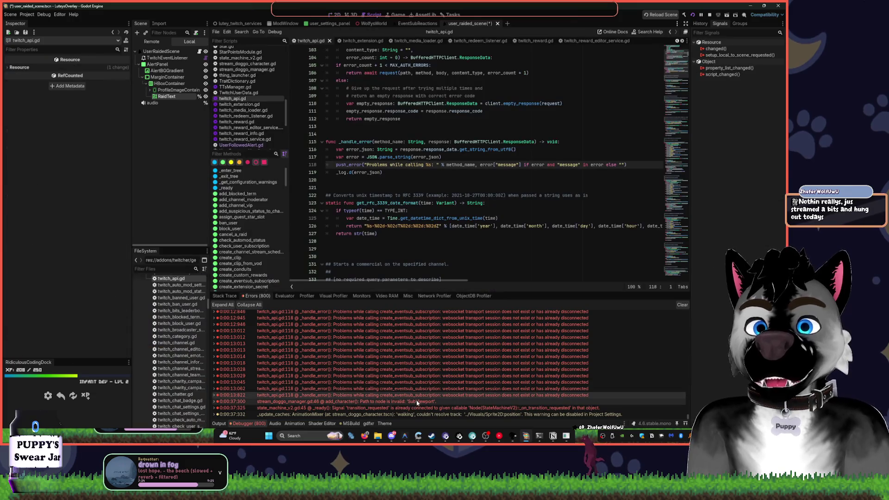
pyautogui.scroll(5, 412, 371)
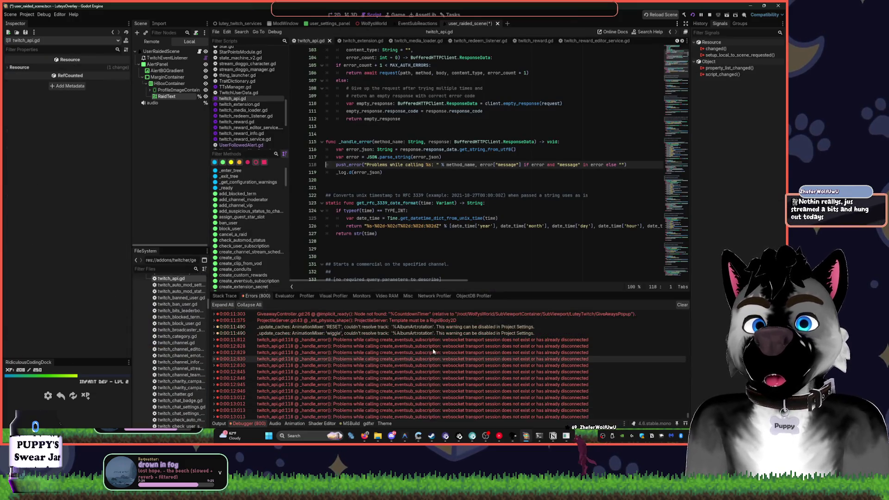
pyautogui.scroll(-4, 409, 357)
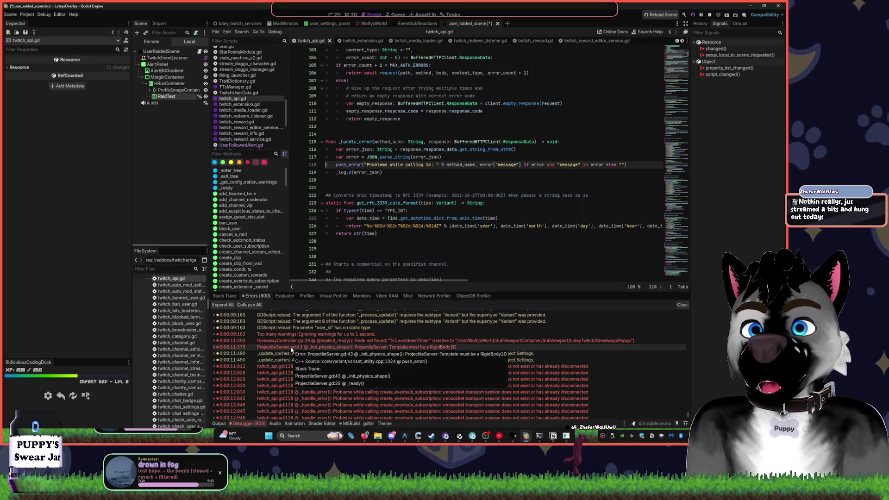
pyautogui.scroll(-5, 300, 345)
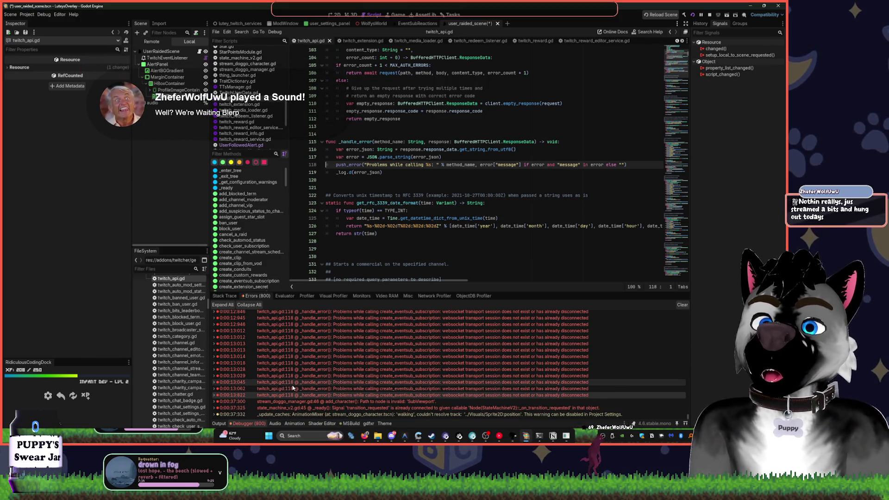
pyautogui.moveTo(295, 379)
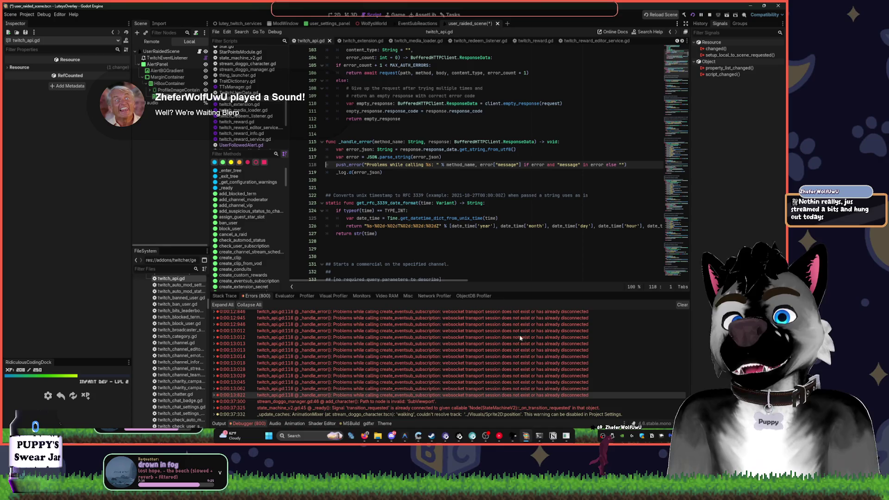
pyautogui.click(607, 201)
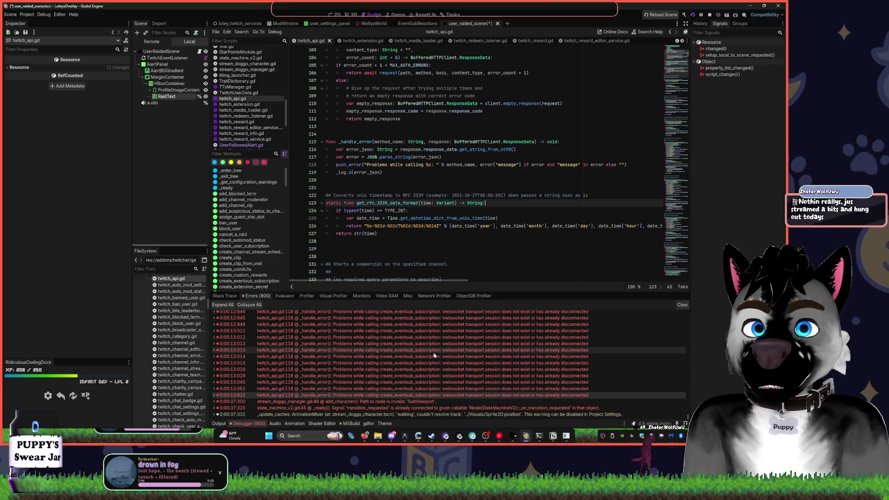
# - Check the date-format code in twitch_api.gd, then return to the raid alert 2D view
pyautogui.click(398, 226)
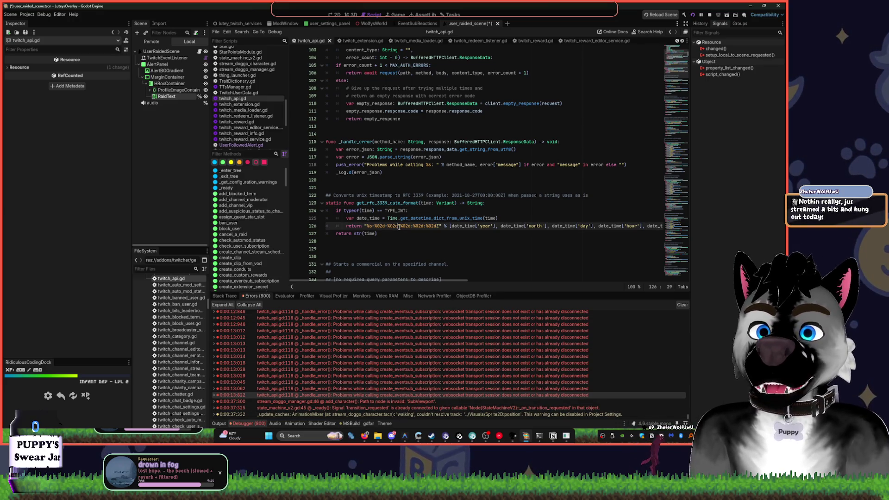
pyautogui.hotkey('ctrl', 'z')
pyautogui.hotkey('ctrl', 'shift', 'z')
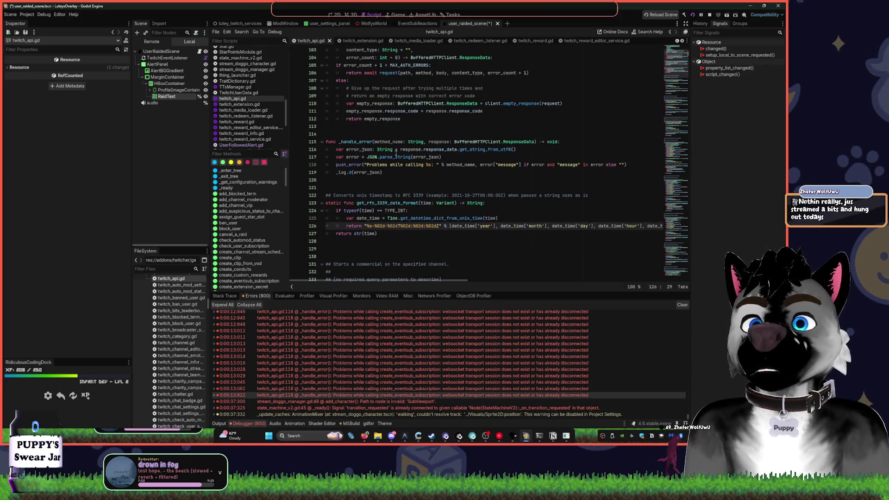
pyautogui.click(341, 15)
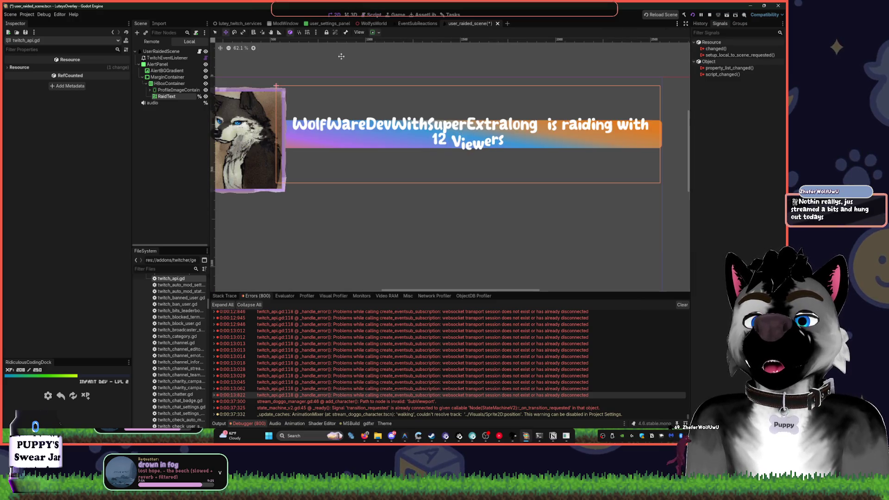
# - Select AlertPanel and raise its Custom Minimum Size height to about 213
pyautogui.click(159, 70)
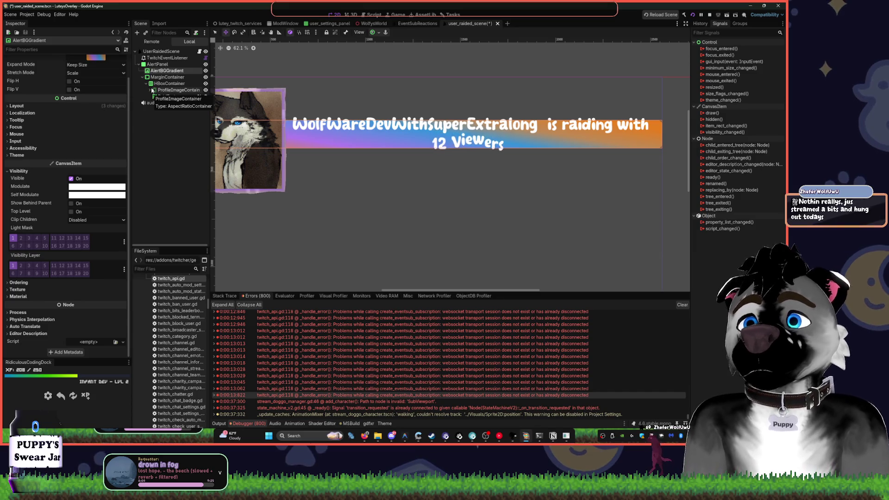
pyautogui.scroll(1, 99, 120)
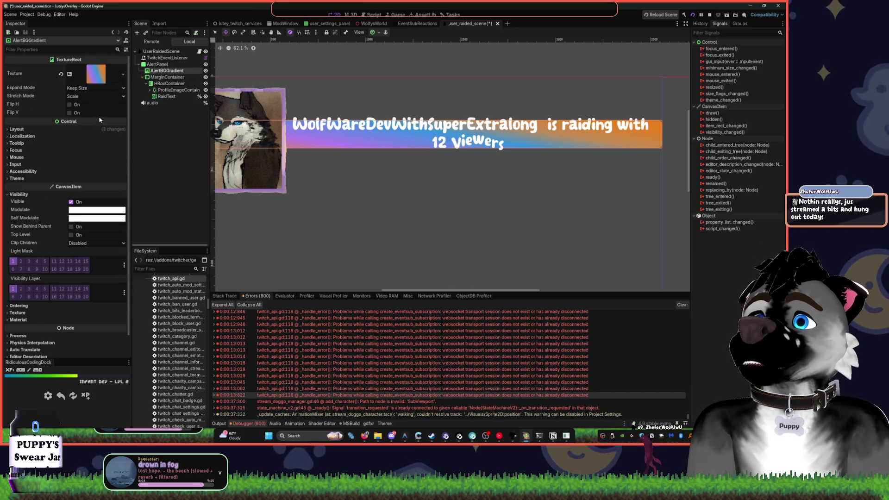
pyautogui.click(175, 78)
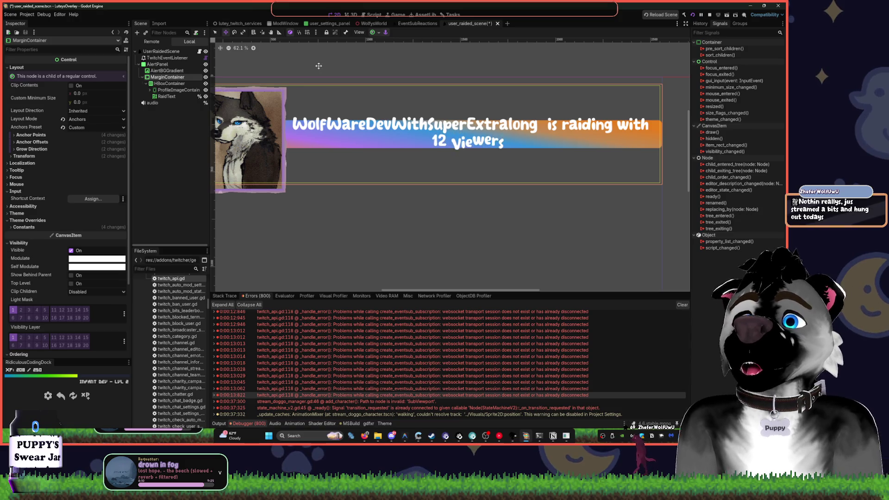
pyautogui.click(160, 64)
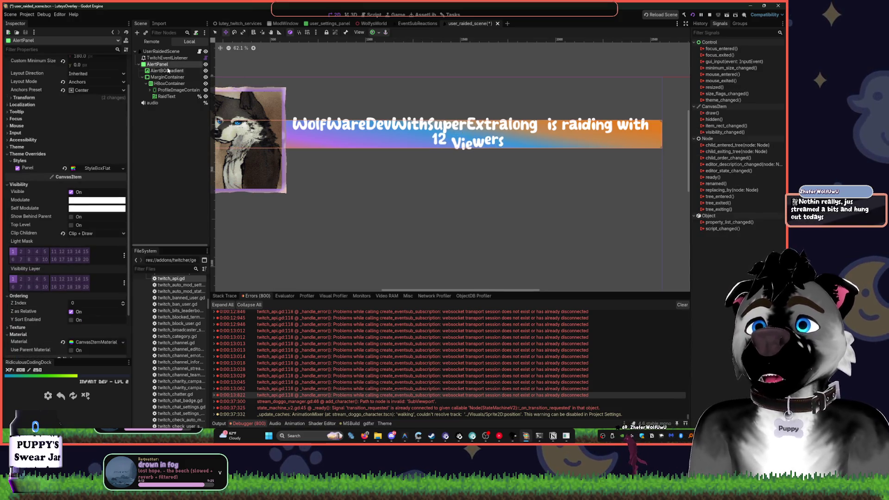
pyautogui.scroll(2, 70, 228)
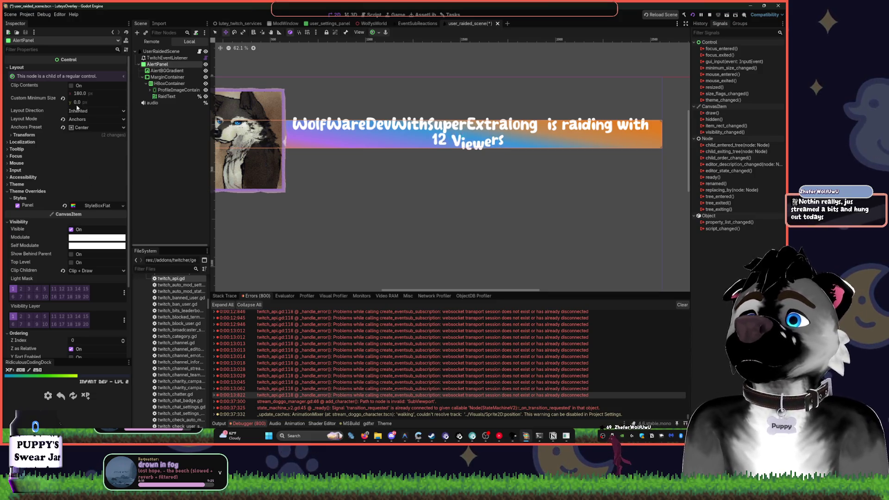
pyautogui.moveTo(77, 103); pyautogui.dragTo(82, 103)
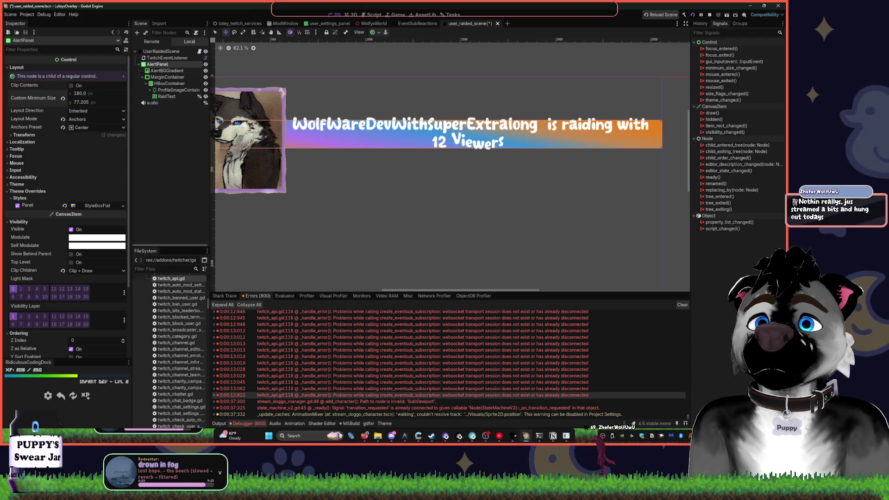
pyautogui.moveTo(83, 102); pyautogui.dragTo(94, 102)
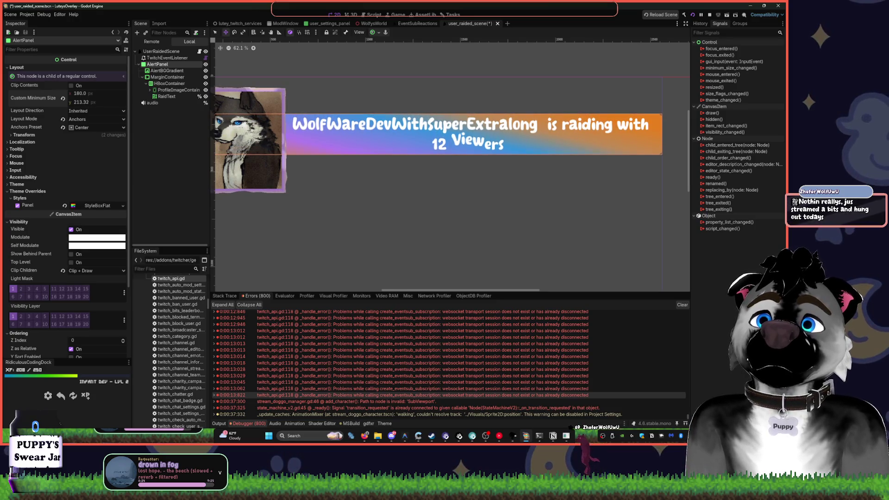
# - Change AlertPanel's node type to PanelContainer
pyautogui.click(149, 71)
pyautogui.click(159, 65)
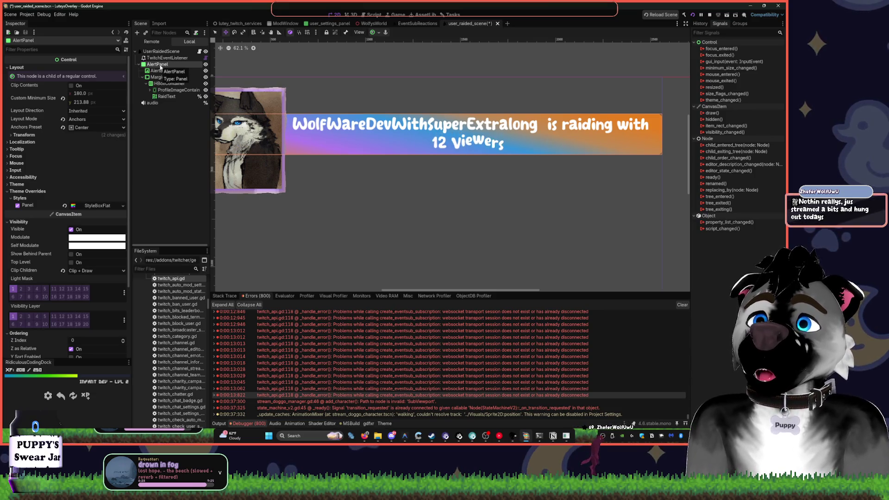
pyautogui.hotkey('ctrl', 't')
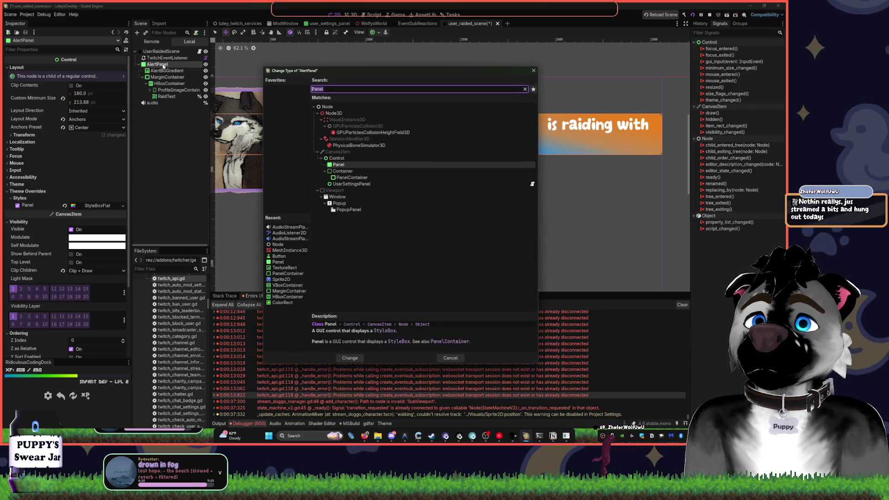
pyautogui.press('Down')
pyautogui.press('Down')
pyautogui.press('Return')
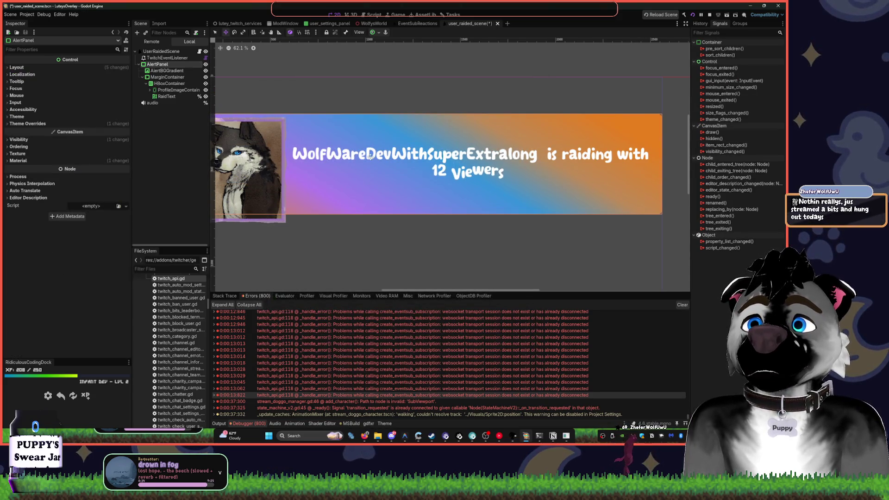
# - Expand AlertPanel's Theme Overrides > Styles to check the Panel StyleBoxFlat, then save the scene
pyautogui.click(73, 123)
pyautogui.click(72, 132)
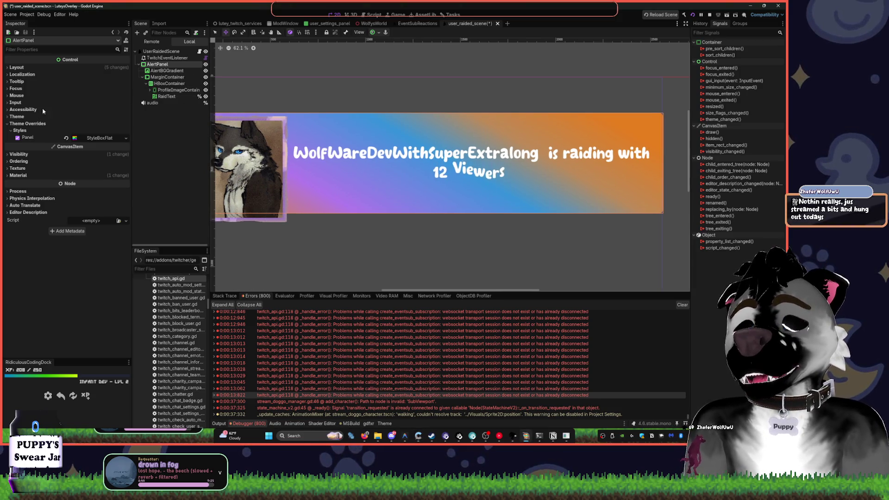
pyautogui.hotkey('ctrl', 's')
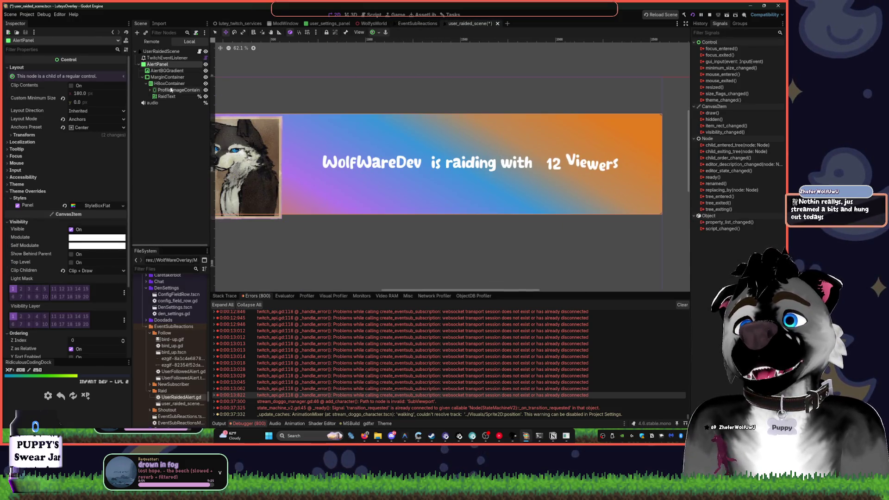
# - Drag AlertPanel's bottom edge up into a thinner strip and set its anchor preset to Center
pyautogui.click(159, 65)
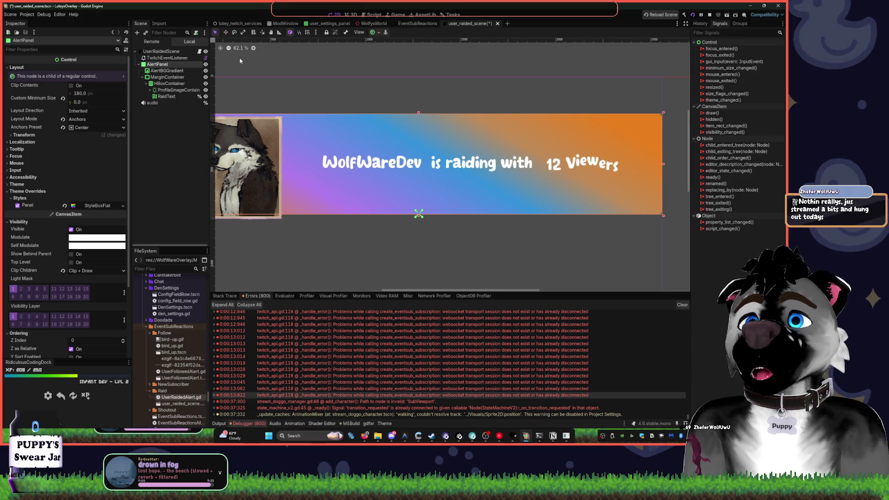
pyautogui.moveTo(421, 219)
pyautogui.mouseDown()
pyautogui.moveTo(422, 129)
pyautogui.moveTo(425, 156)
pyautogui.mouseUp()
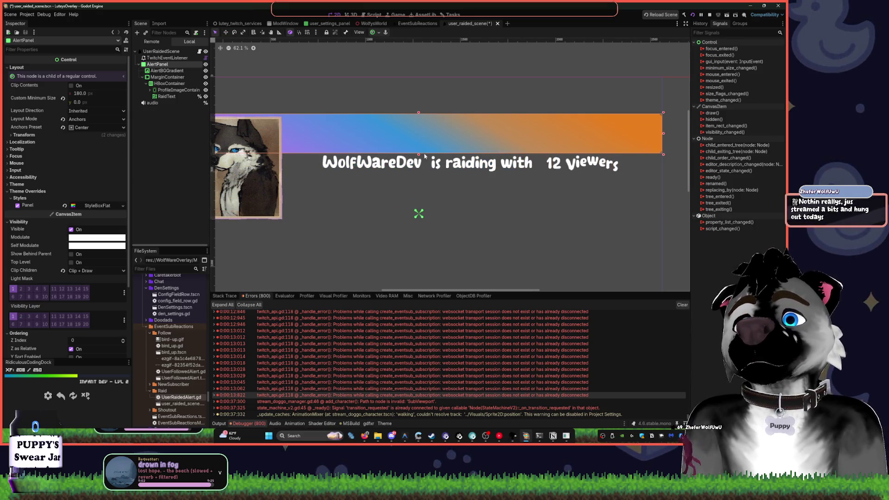
pyautogui.click(375, 32)
pyautogui.click(386, 63)
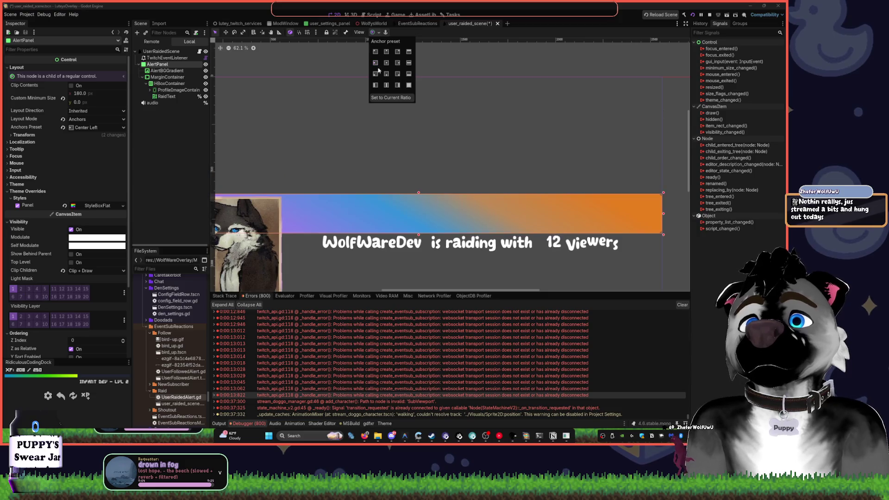
pyautogui.click(386, 63)
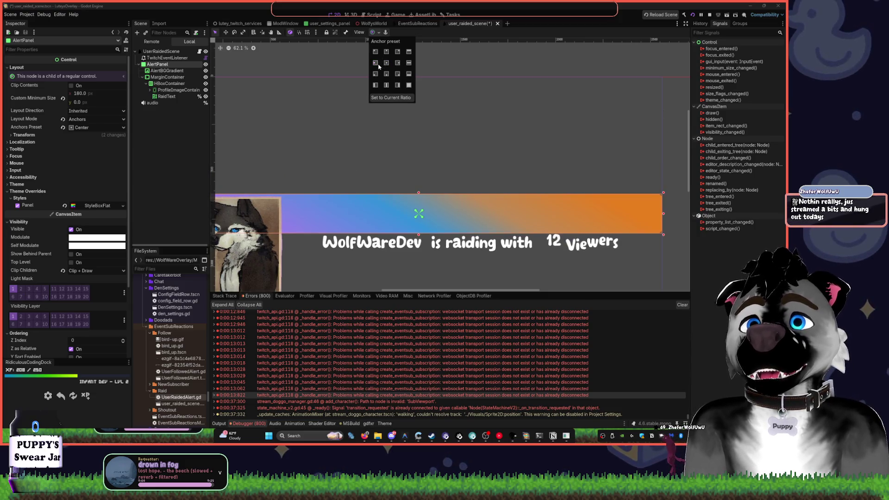
# - Select and frame AlertBGGradient, then select MarginContainer
pyautogui.click(166, 70)
pyautogui.press('f')
pyautogui.click(159, 78)
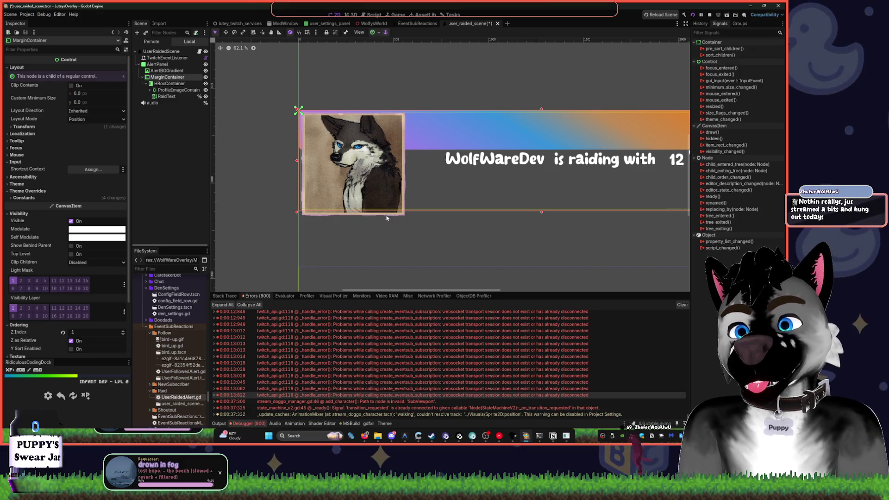
pyautogui.hotkey('alt', 'Tab')
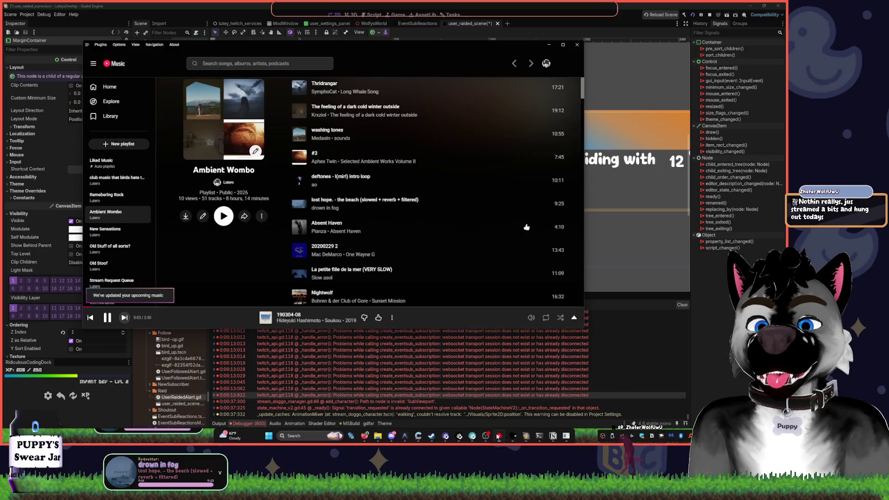
# - Play Speech Jammer from the Liked Music playlist, then go back to Godot
pyautogui.scroll(-10, 359, 228)
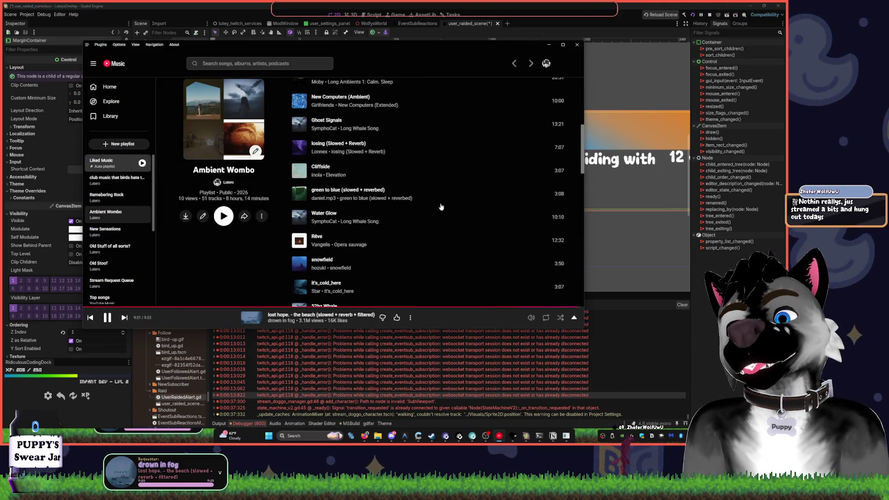
pyautogui.click(125, 165)
pyautogui.scroll(10, 325, 200)
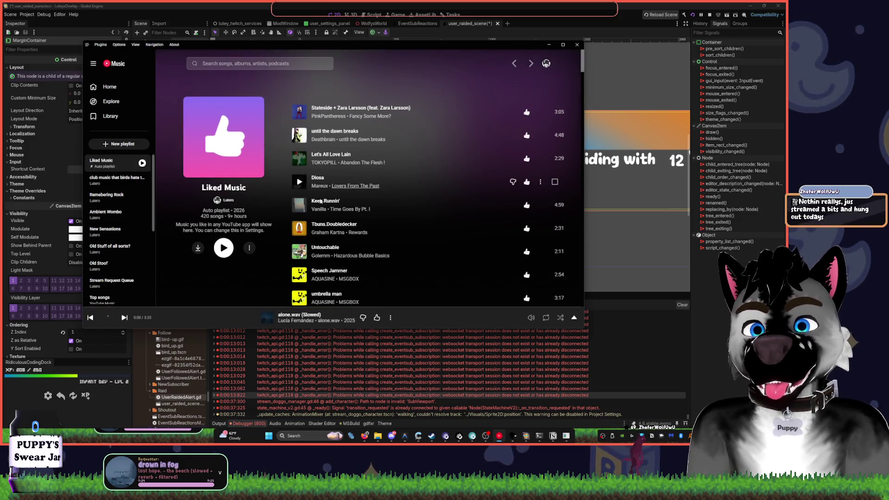
pyautogui.scroll(-2, 297, 213)
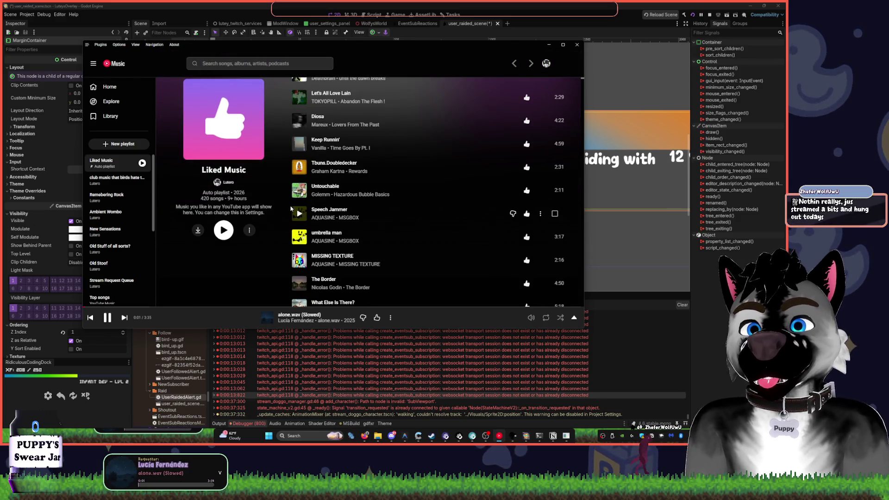
pyautogui.click(299, 214)
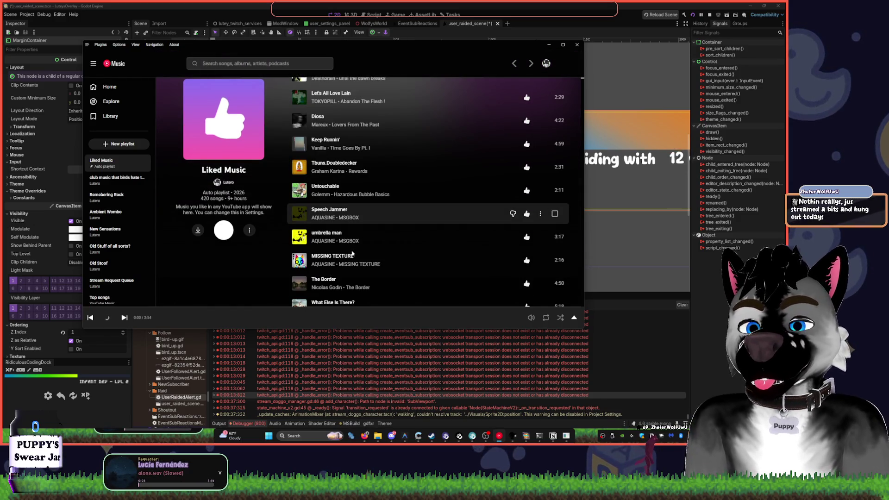
pyautogui.click(505, 7)
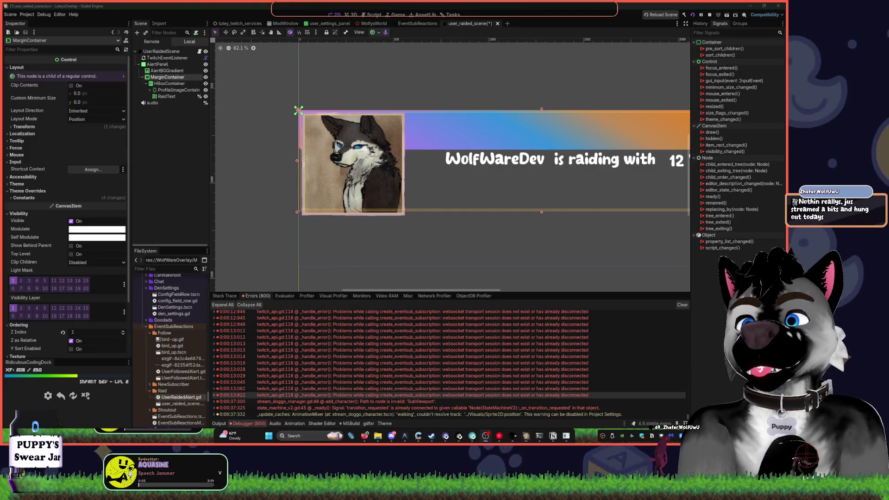
# - Select MarginContainer and move the profile picture and raid text group up-left
pyautogui.moveTo(544, 170)
pyautogui.mouseDown()
pyautogui.moveTo(378, 203)
pyautogui.moveTo(352, 251)
pyautogui.moveTo(463, 188)
pyautogui.mouseUp()
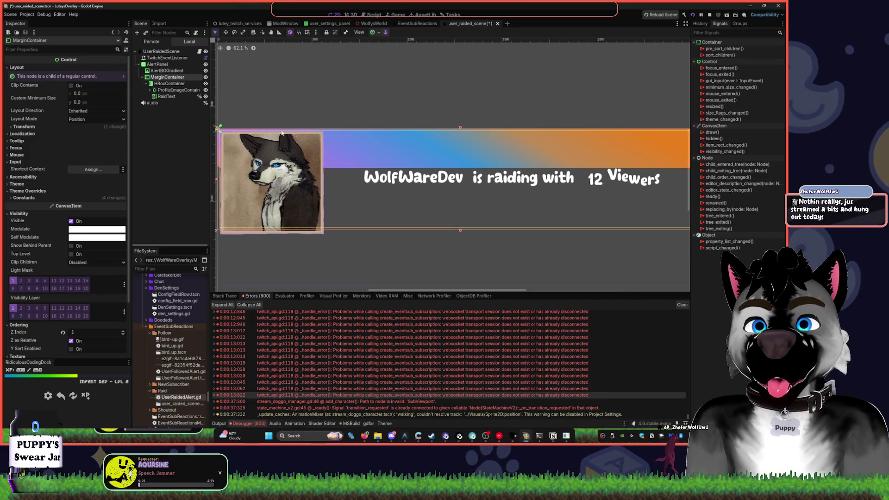
pyautogui.click(161, 83)
pyautogui.click(160, 77)
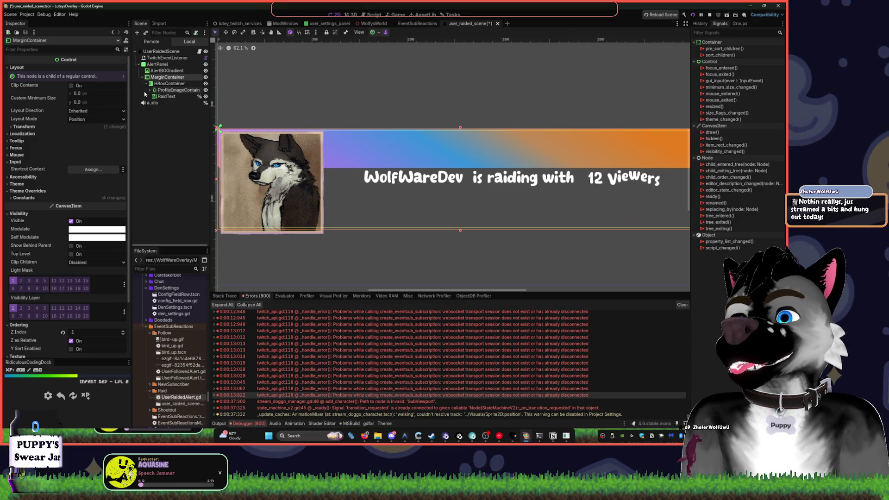
pyautogui.click(159, 64)
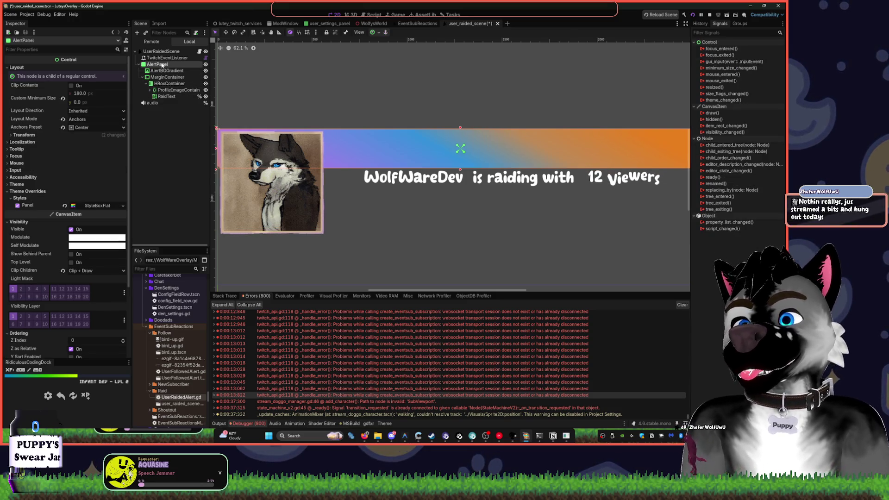
pyautogui.press('w')
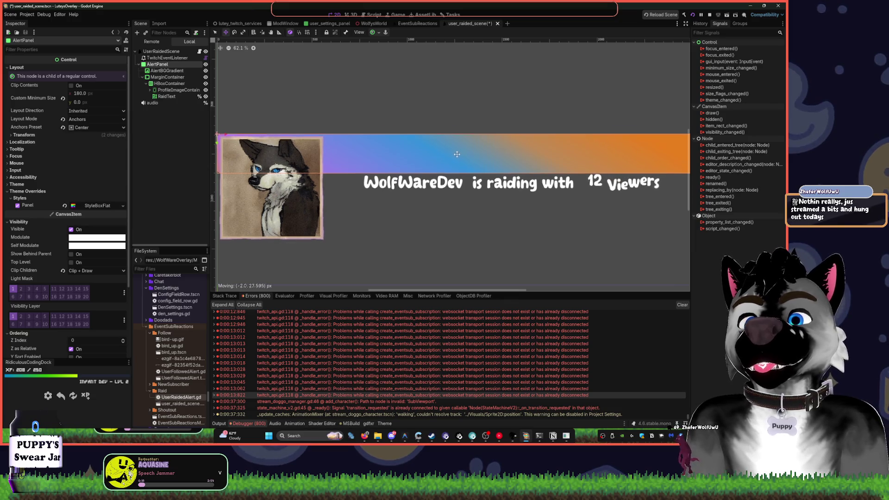
pyautogui.click(158, 71)
pyautogui.click(157, 77)
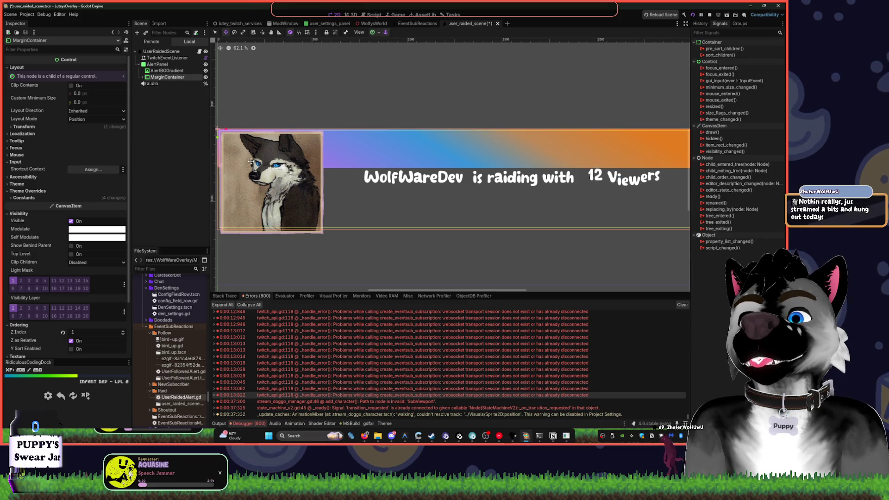
pyautogui.moveTo(249, 161); pyautogui.dragTo(244, 145)
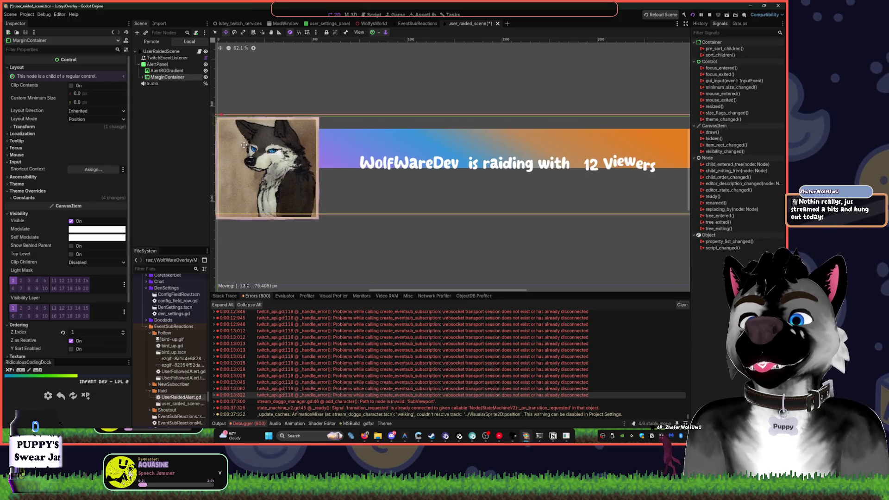
# - Anchor MarginContainer to Center and save the scene
pyautogui.click(373, 32)
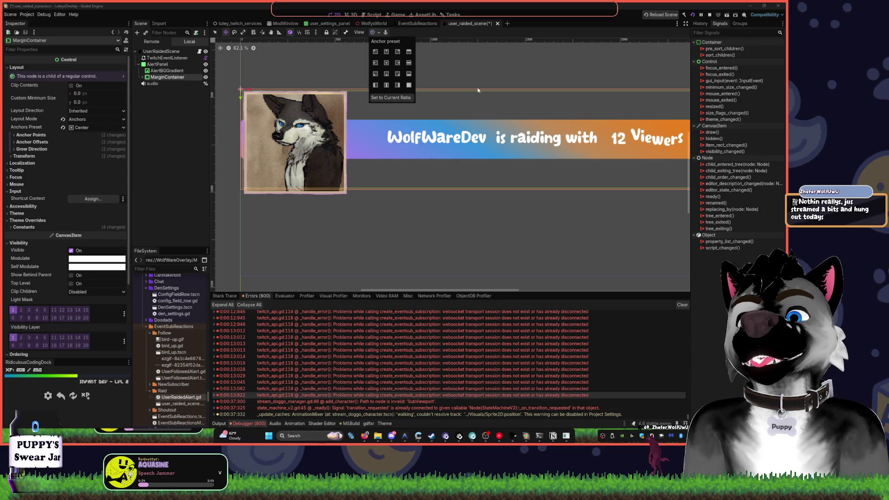
pyautogui.click(385, 63)
pyautogui.scroll(-2, 494, 87)
pyautogui.hotkey('ctrl', 's')
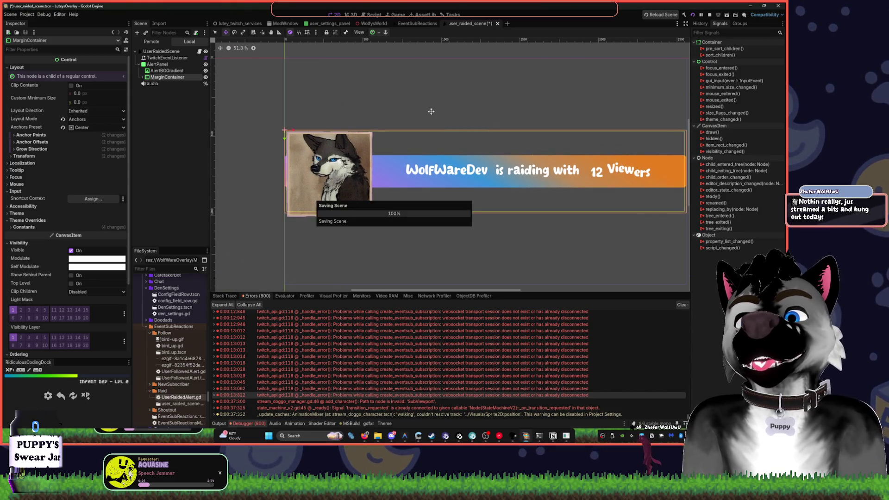
pyautogui.hotkey('alt', 'Tab')
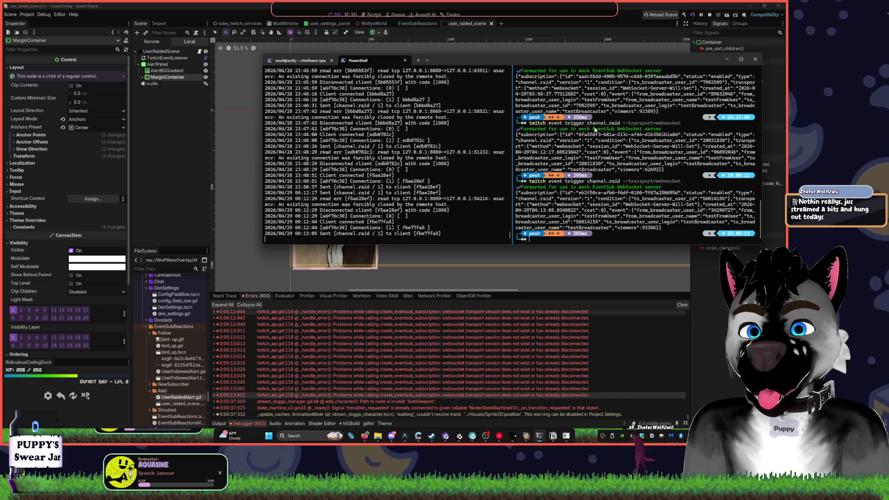
# - Run the overlay project and rerun 'twitch event trigger channel.raid --transport=websocket' in PowerShell
pyautogui.click(708, 17)
pyautogui.click(692, 15)
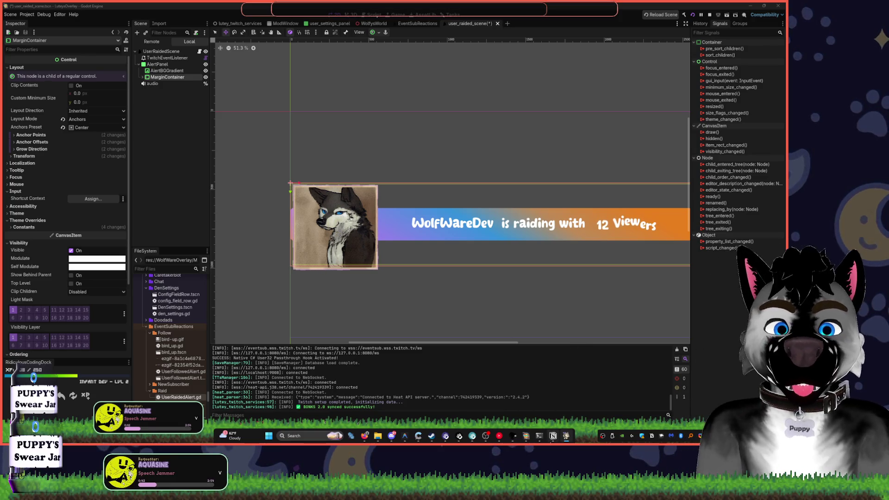
pyautogui.click(539, 436)
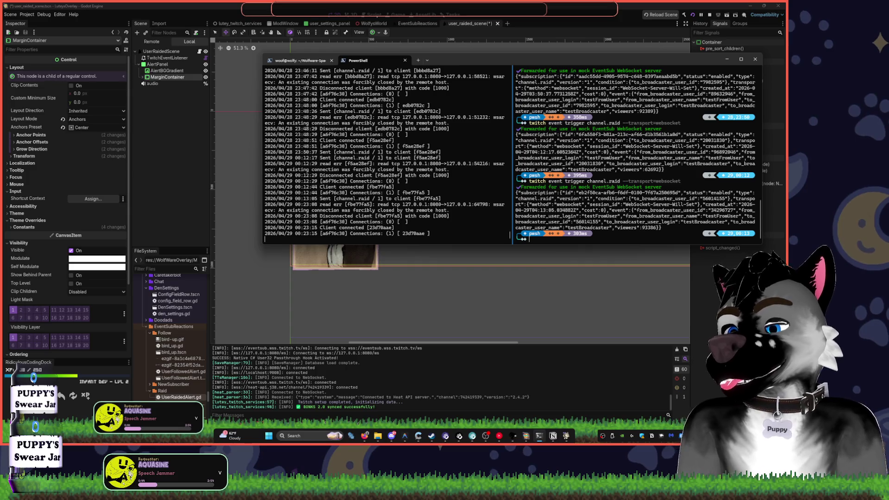
pyautogui.click(582, 206)
pyautogui.press('Up')
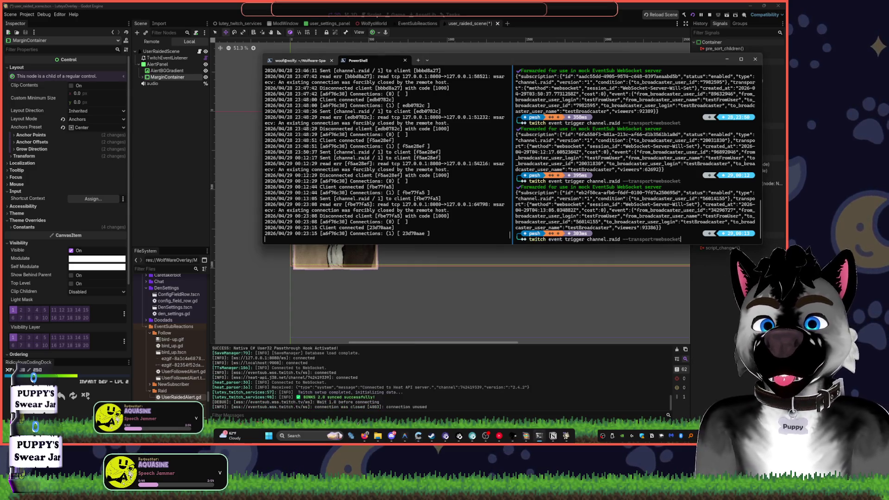
pyautogui.press('Return')
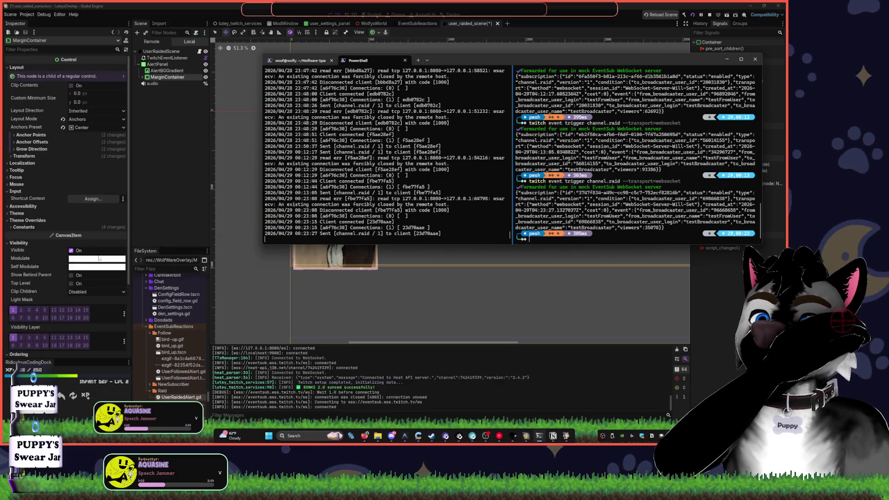
pyautogui.click(287, 306)
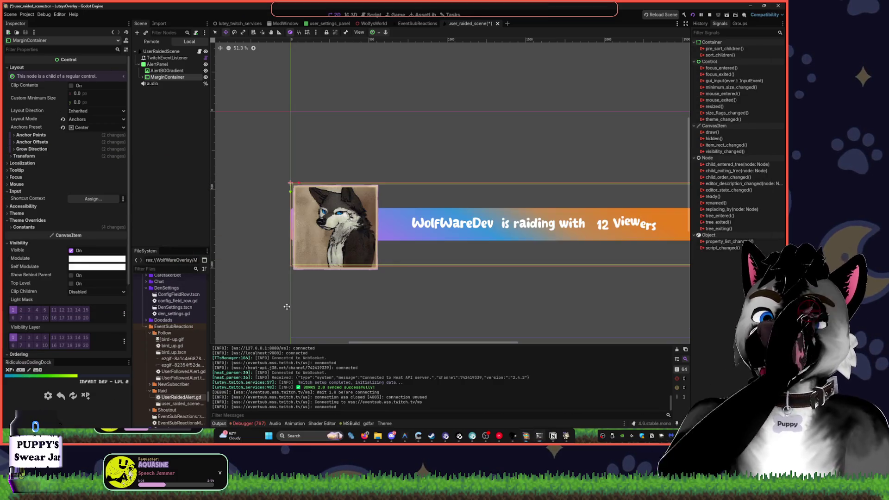
# - Select the ProfileImage node under MarginContainer > HBoxContainer > ProfileImageContainer
pyautogui.click(158, 64)
pyautogui.click(158, 71)
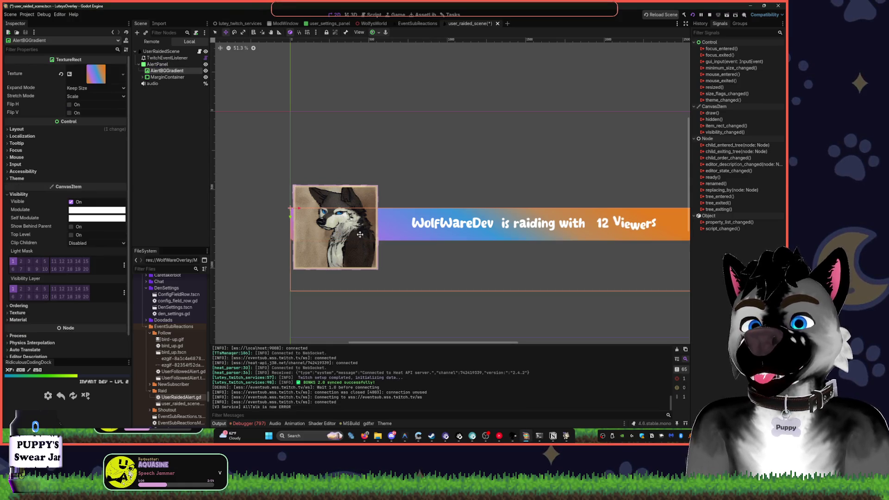
pyautogui.scroll(3, 266, 131)
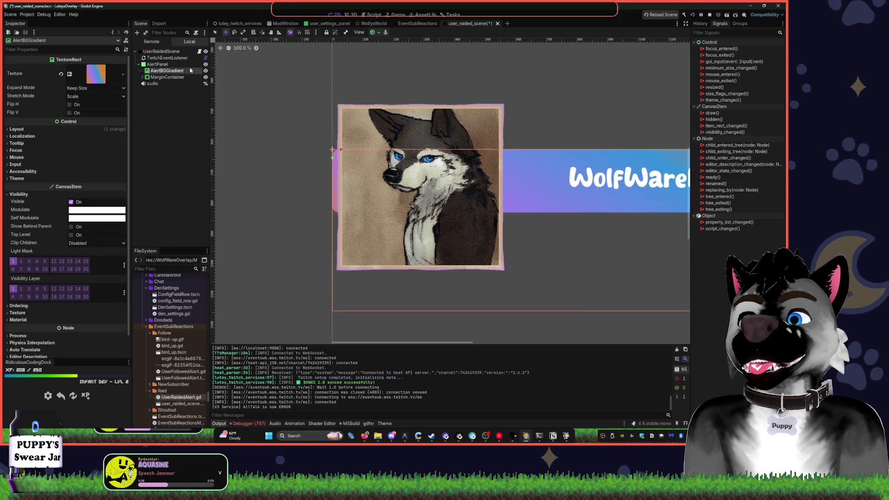
pyautogui.click(143, 77)
pyautogui.click(169, 83)
pyautogui.click(151, 90)
pyautogui.click(175, 97)
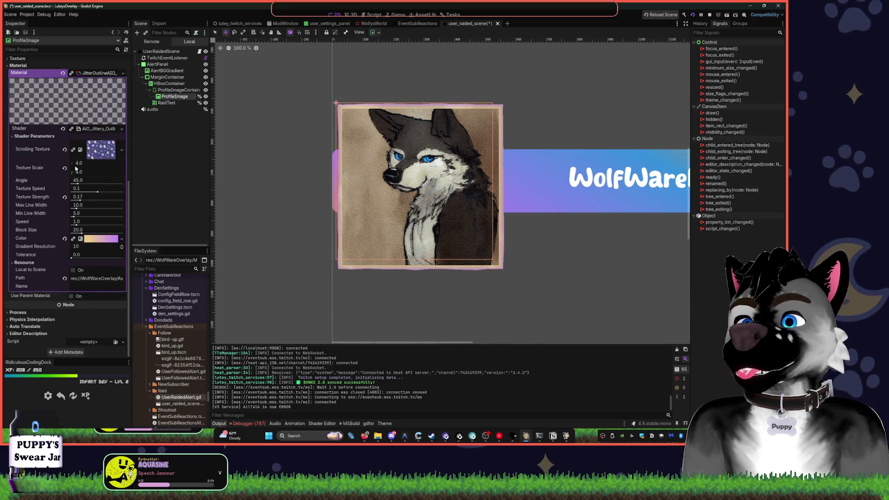
# - Quick Load the RoundedProfileIcon shader onto the profile image and raise its Radius Scale
pyautogui.click(109, 132)
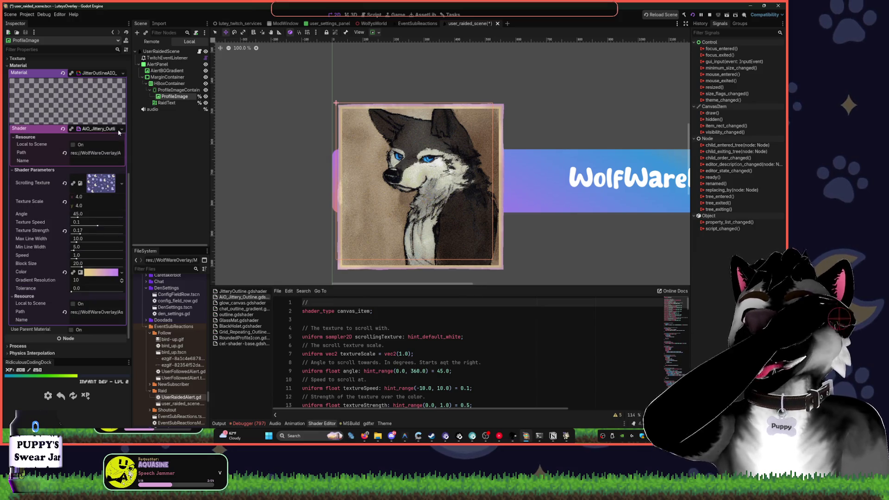
pyautogui.click(97, 128)
pyautogui.click(121, 129)
pyautogui.click(93, 143)
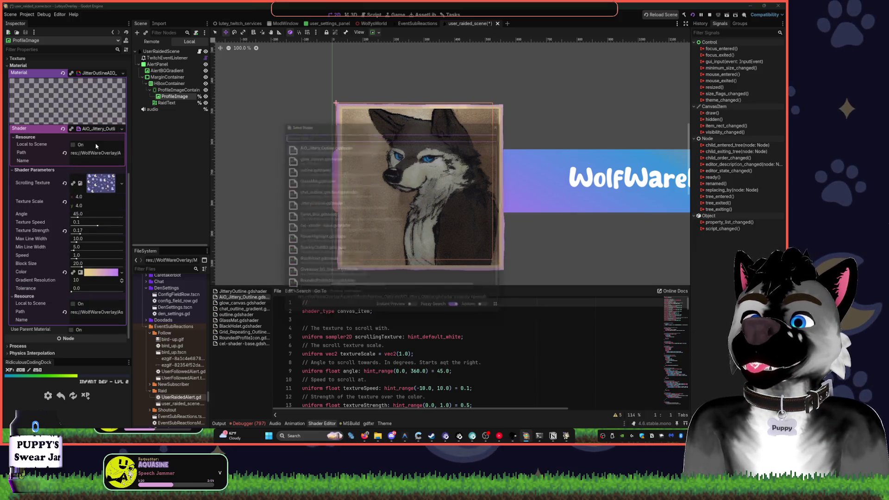
pyautogui.write('rou')
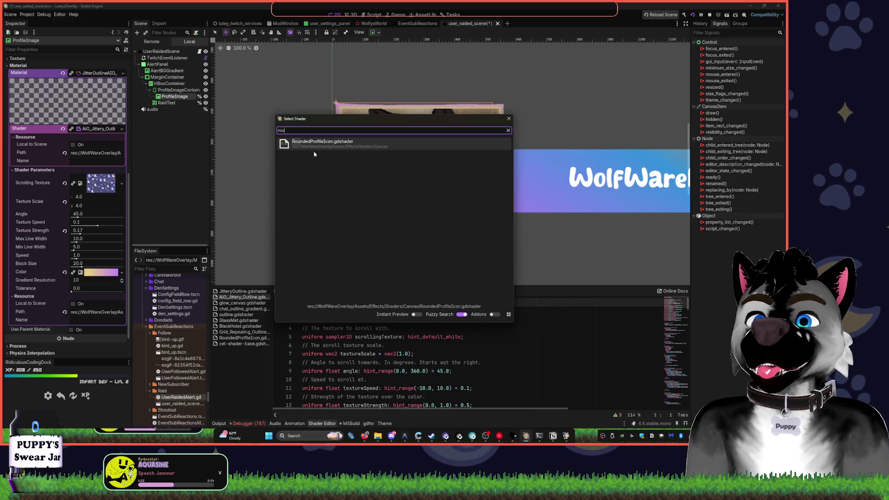
pyautogui.doubleClick(313, 147)
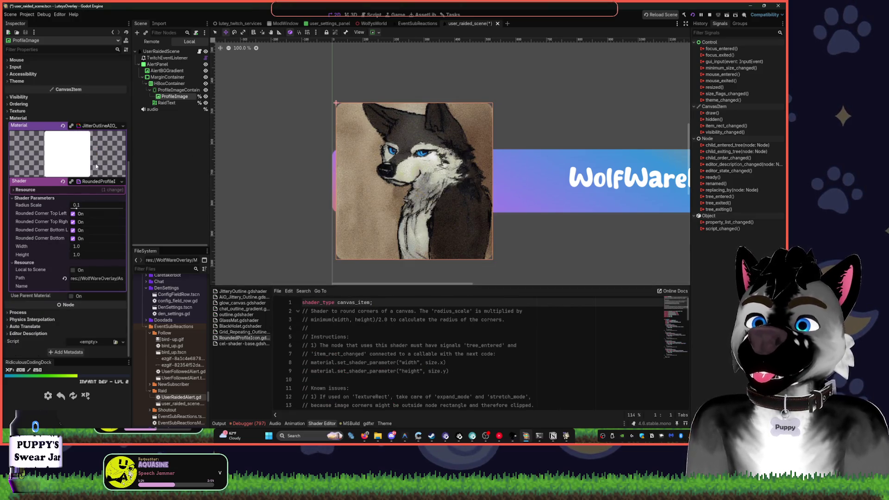
pyautogui.moveTo(78, 208)
pyautogui.mouseDown()
pyautogui.moveTo(124, 208)
pyautogui.moveTo(105, 209)
pyautogui.mouseUp()
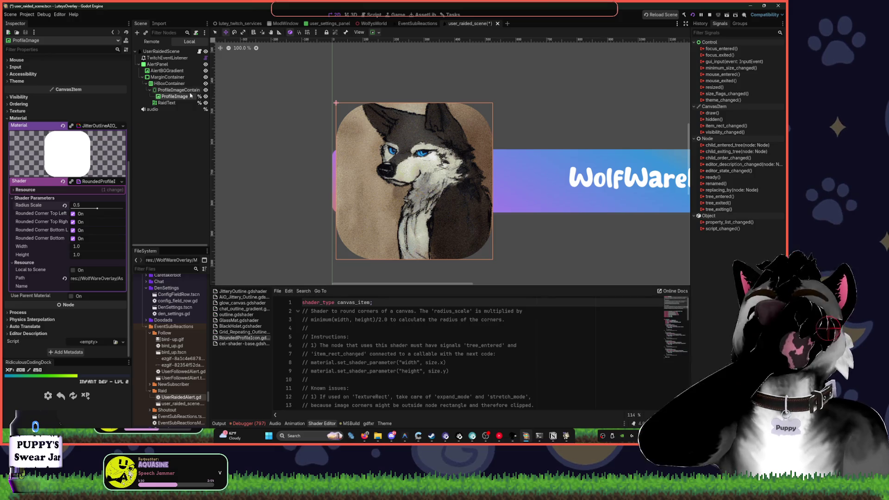
# - Undo back to the AIO_Jittery_Outline shader, leaving the square outlined profile picture
pyautogui.moveTo(417, 185); pyautogui.dragTo(327, 143)
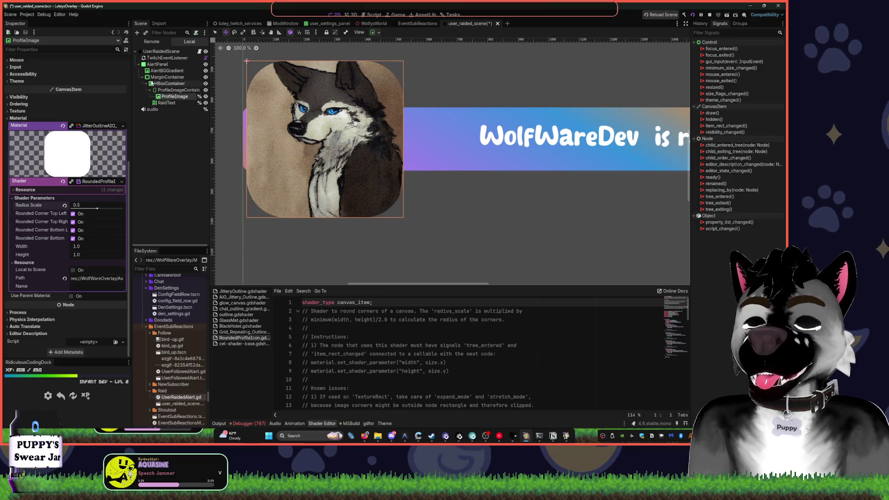
pyautogui.scroll(-2, 425, 172)
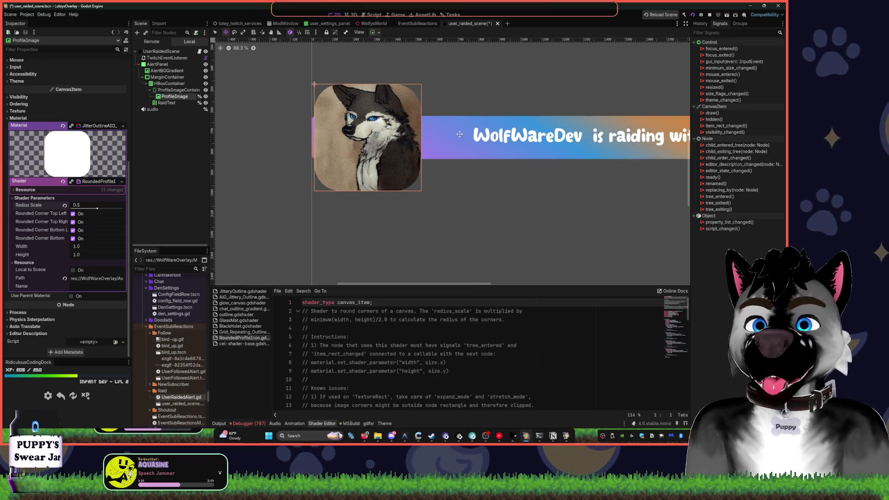
pyautogui.hotkey('ctrl', 'z')
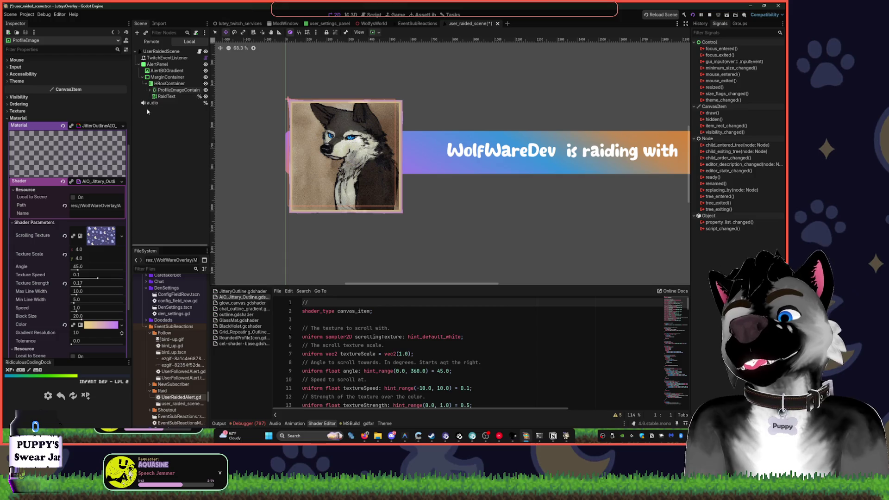
pyautogui.click(147, 121)
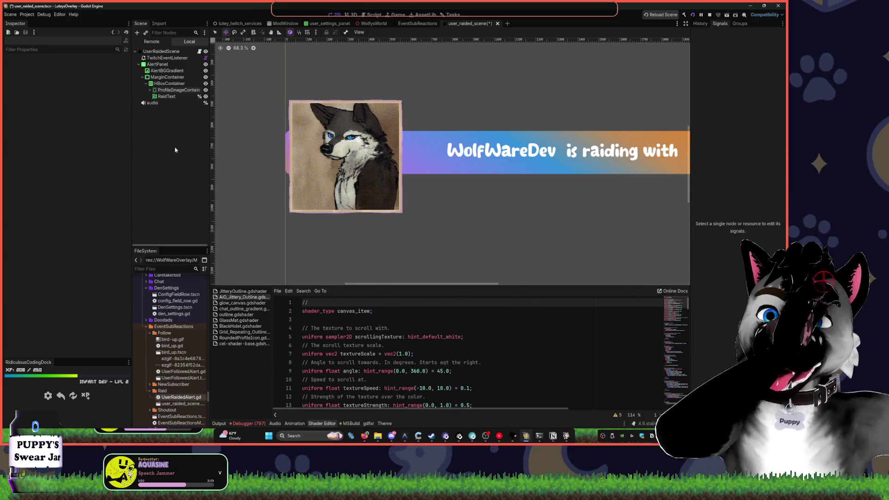
# - Move ProfileImageContainer out of the HBoxContainer and save the scene
pyautogui.click(418, 436)
pyautogui.click(414, 137)
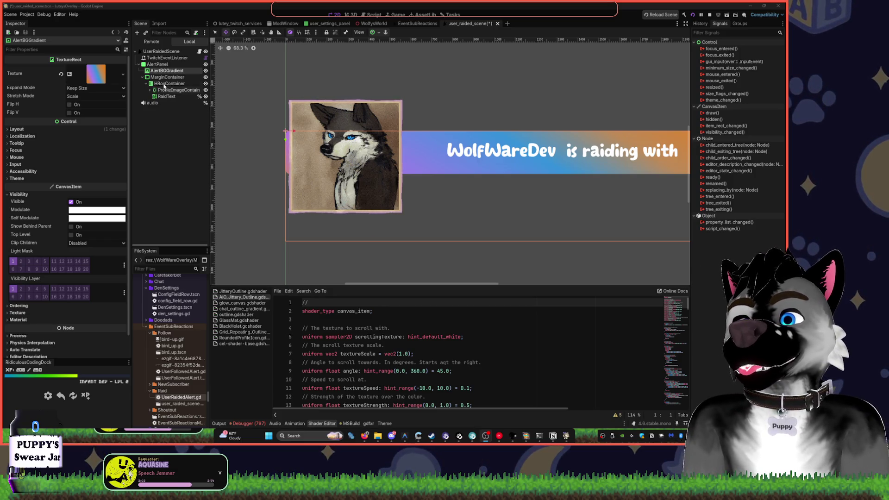
pyautogui.moveTo(176, 90)
pyautogui.mouseDown()
pyautogui.moveTo(160, 103)
pyautogui.moveTo(153, 84)
pyautogui.mouseUp()
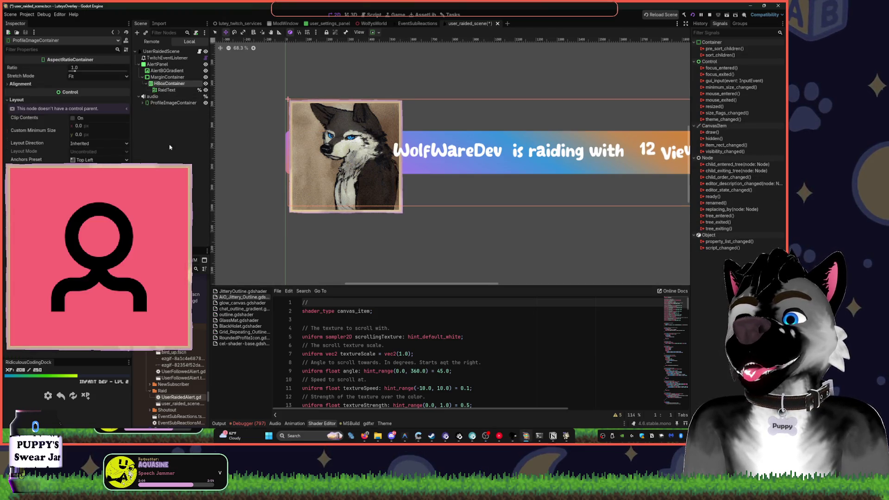
pyautogui.hotkey('ctrl', 's')
# - Change the ProfileImage outline's Block Size from 20 to 0.41
pyautogui.click(150, 90)
pyautogui.click(175, 96)
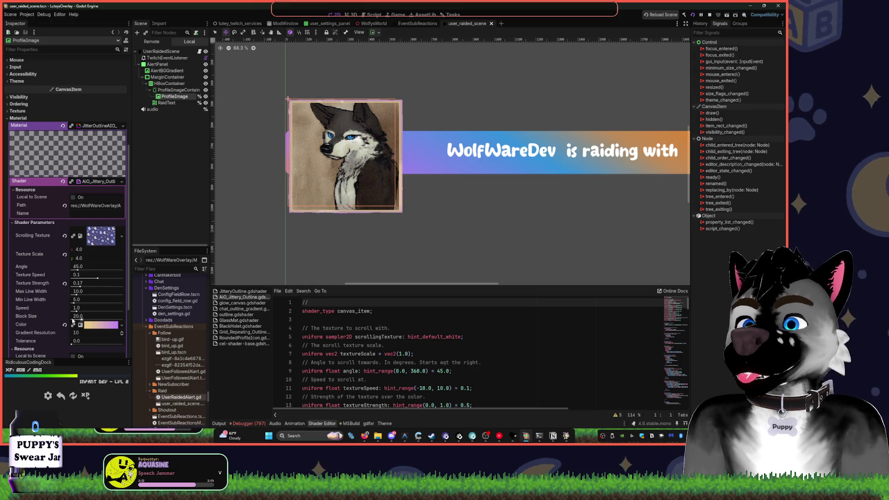
pyautogui.moveTo(85, 319)
pyautogui.mouseDown()
pyautogui.moveTo(105, 326)
pyautogui.moveTo(71, 324)
pyautogui.mouseUp()
pyautogui.scroll(3, 339, 241)
pyautogui.scroll(2, 340, 240)
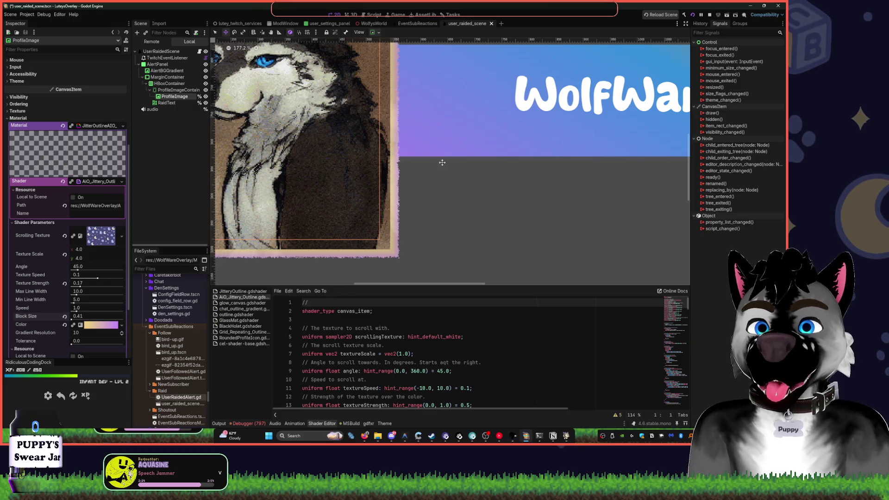
# - Thicken the portrait's jittery outline in the Shader Parameters
pyautogui.moveTo(464, 73); pyautogui.dragTo(448, 216)
pyautogui.scroll(3, 442, 176)
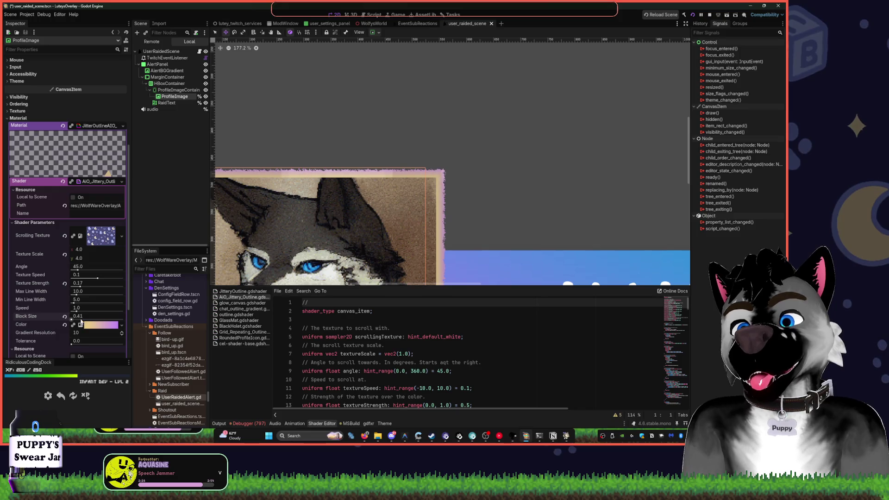
pyautogui.moveTo(77, 304); pyautogui.dragTo(95, 311)
pyautogui.scroll(-3, 96, 309)
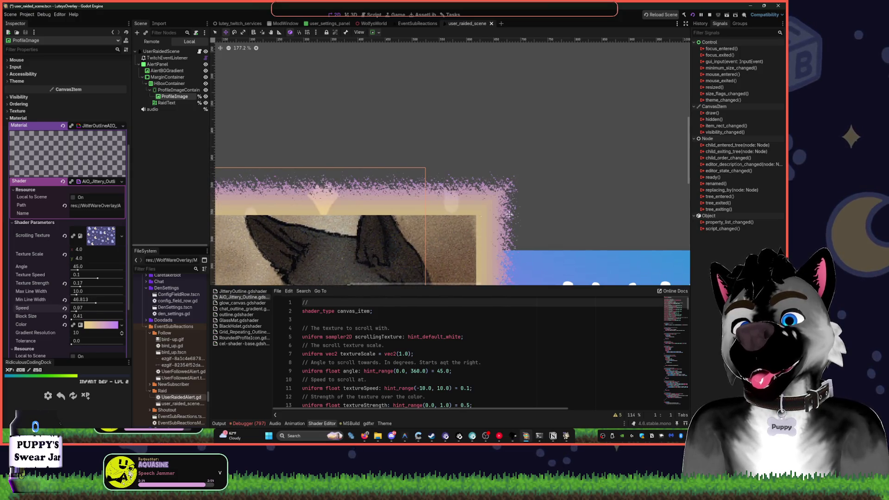
pyautogui.scroll(-5, 484, 115)
# - Set the outline's Texture Strength to 0.395 and Speed to 5.235
pyautogui.moveTo(484, 116); pyautogui.dragTo(455, 70)
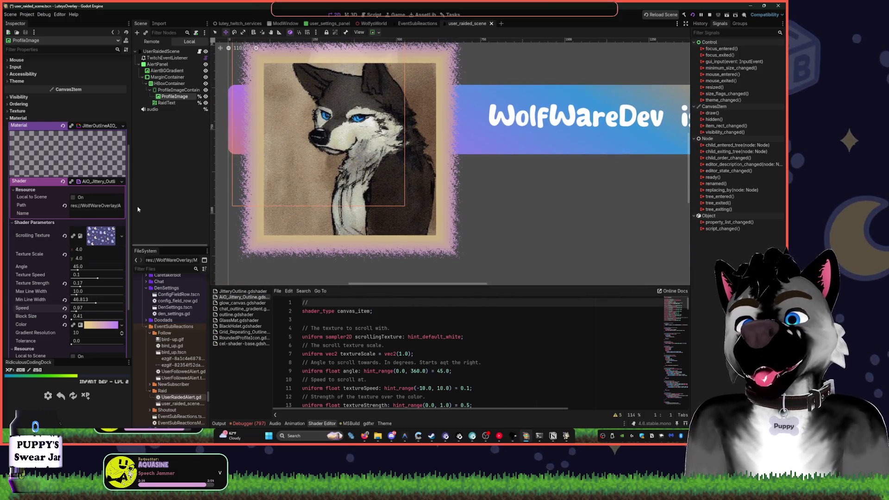
pyautogui.scroll(3, 95, 307)
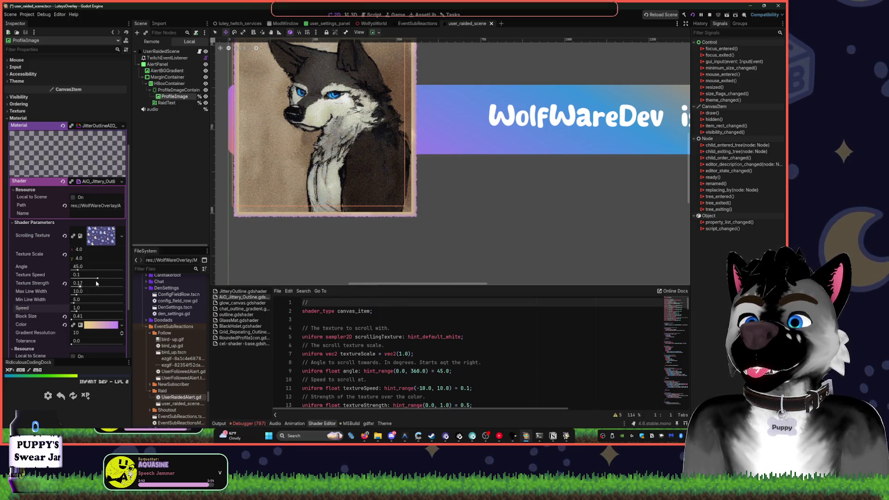
pyautogui.moveTo(97, 283)
pyautogui.mouseDown()
pyautogui.moveTo(111, 283)
pyautogui.moveTo(93, 287)
pyautogui.mouseUp()
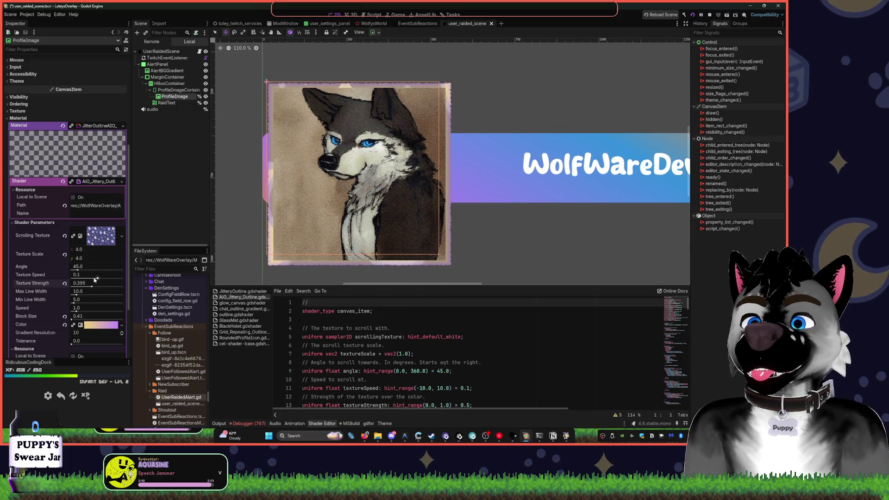
pyautogui.moveTo(77, 307); pyautogui.dragTo(95, 315)
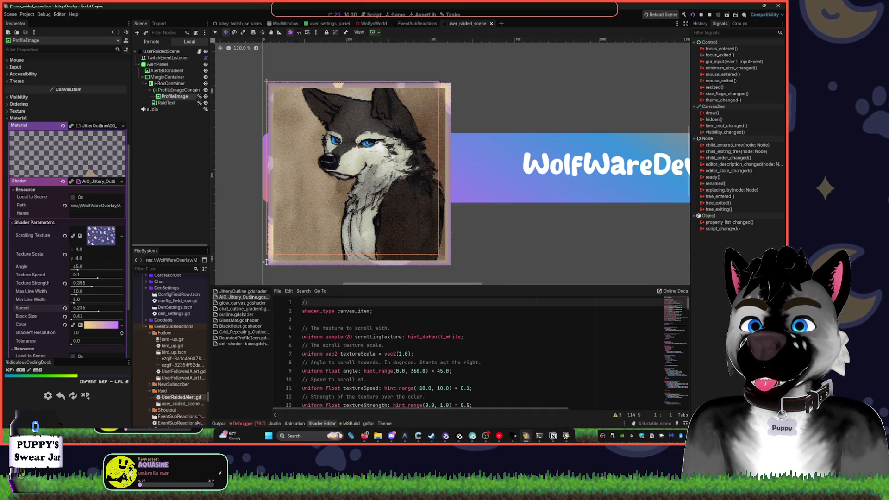
# - Raise the jittery outline's Texture Speed from 0.1 to 10.0
pyautogui.scroll(15, 268, 240)
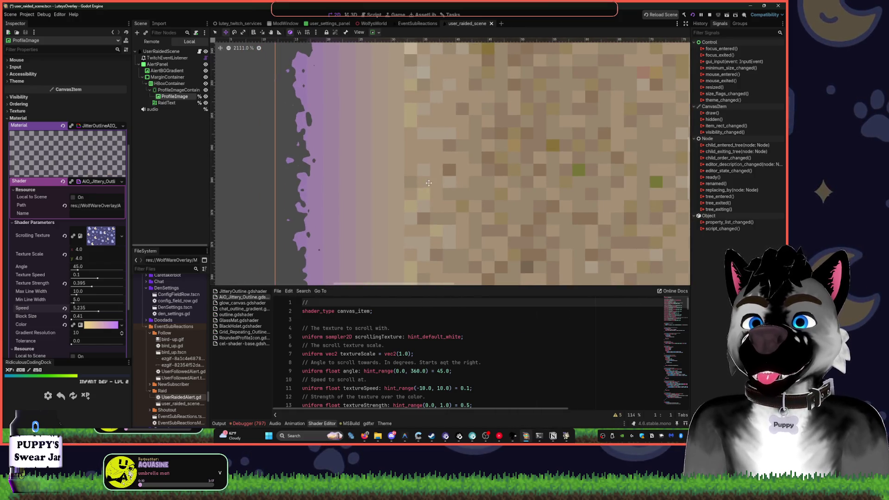
pyautogui.scroll(-5, 429, 184)
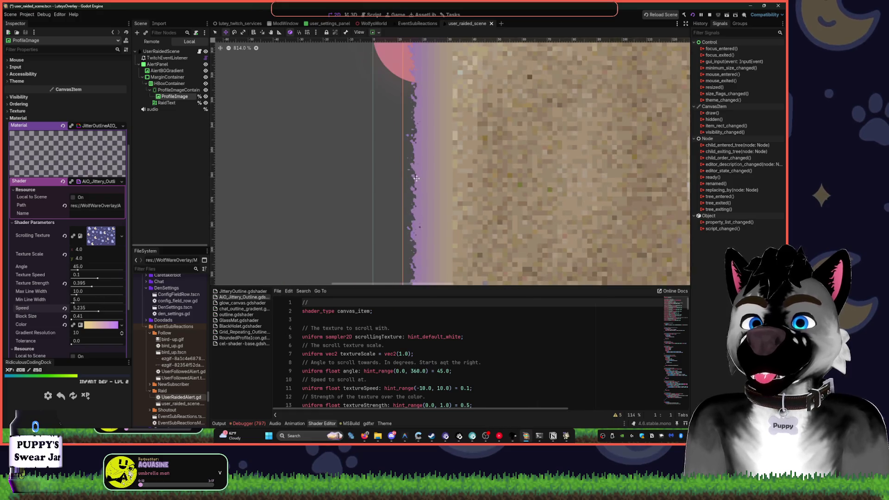
pyautogui.scroll(-8, 417, 179)
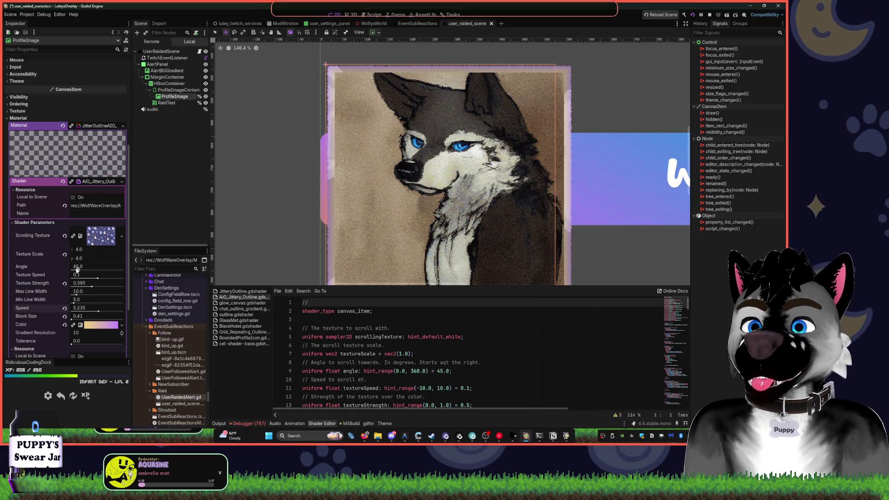
pyautogui.moveTo(97, 278); pyautogui.dragTo(104, 279)
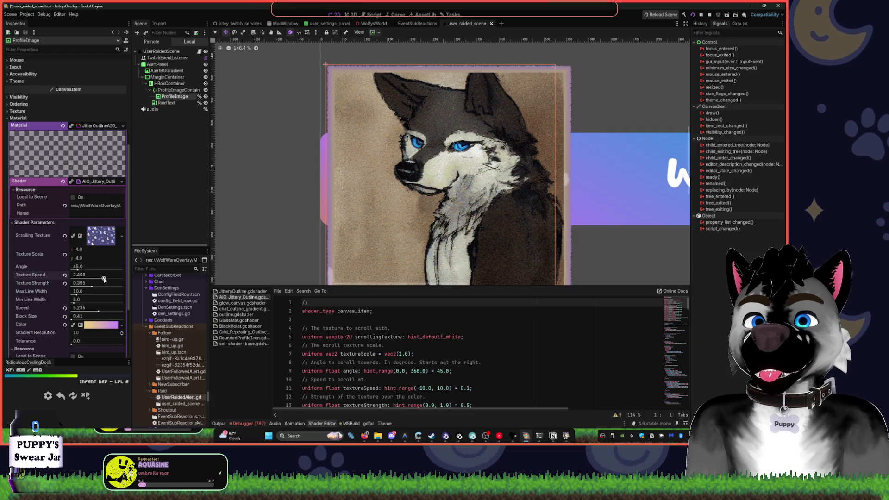
pyautogui.click(94, 278)
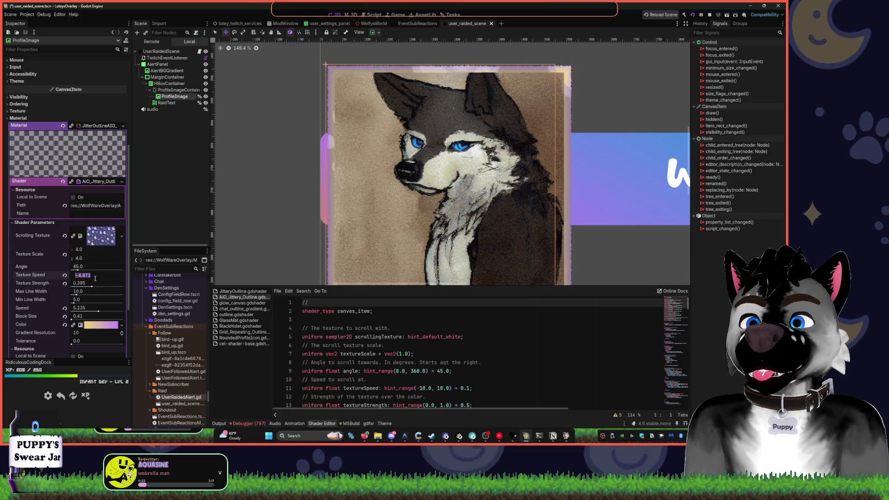
pyautogui.write('0.1')
pyautogui.press('Return')
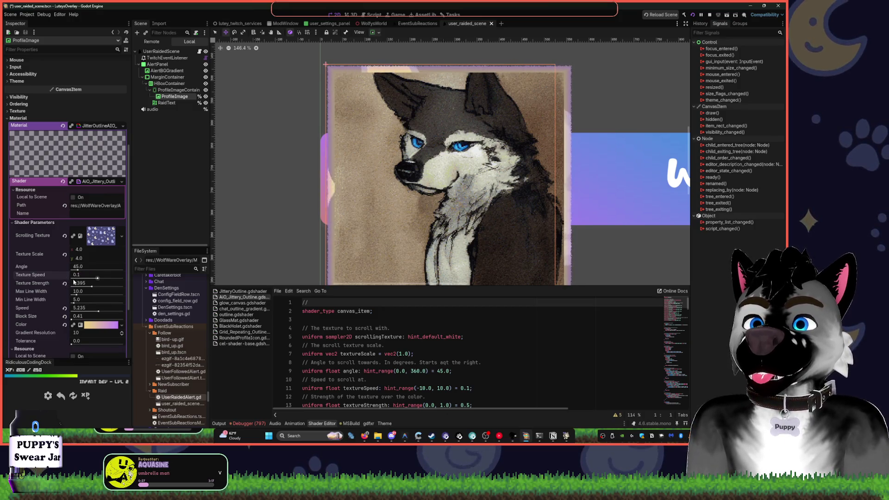
pyautogui.click(92, 277)
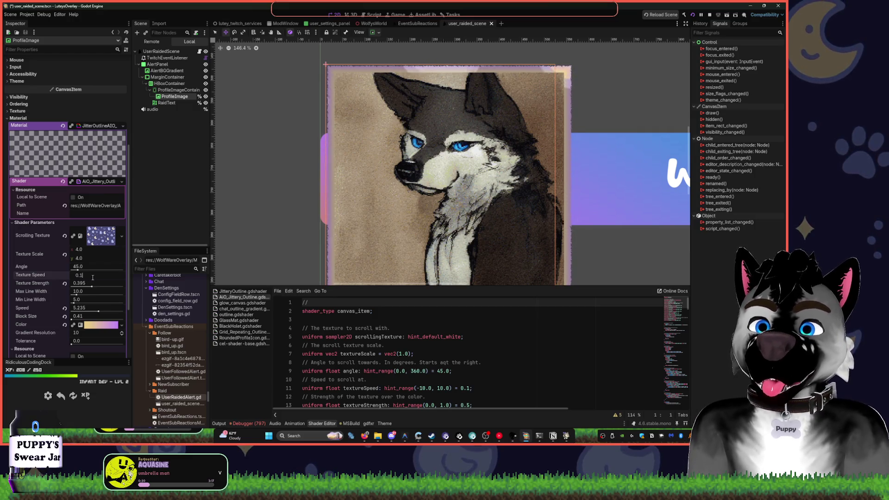
pyautogui.click(449, 362)
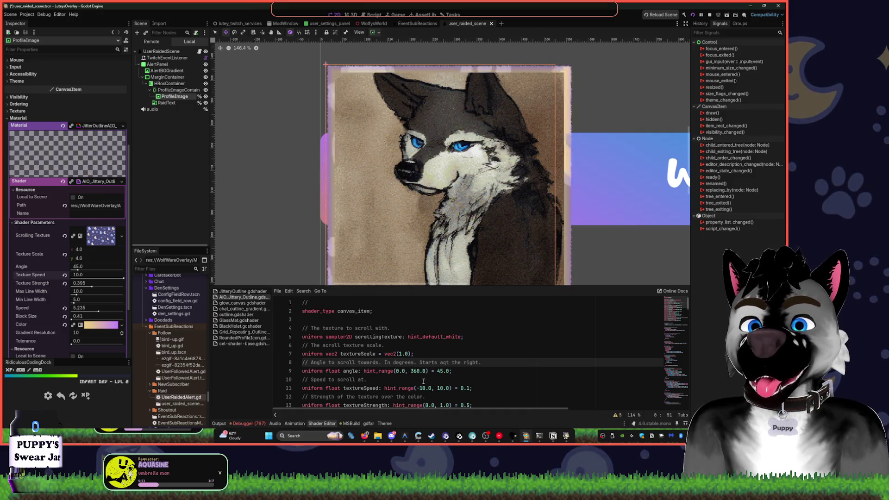
# - Cap Texture Speed's hint_range at 5.0 in the shader, then set Texture Speed to about 0.058
pyautogui.doubleClick(438, 388)
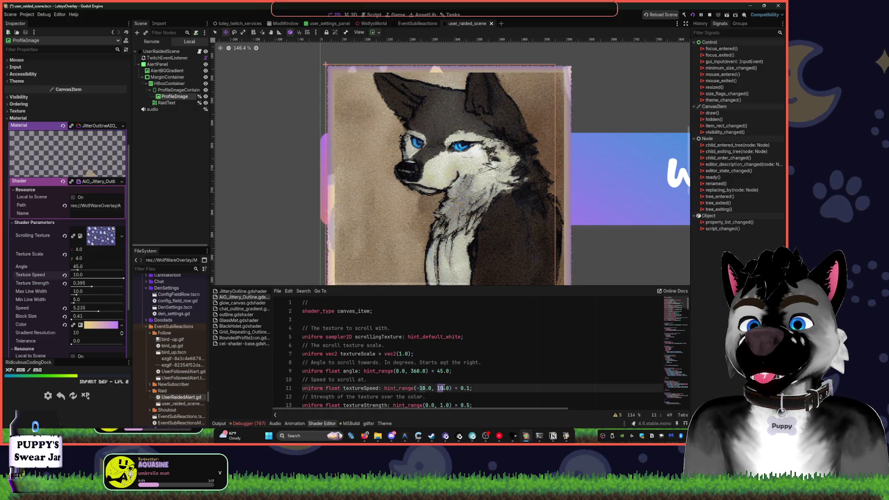
pyautogui.write('5')
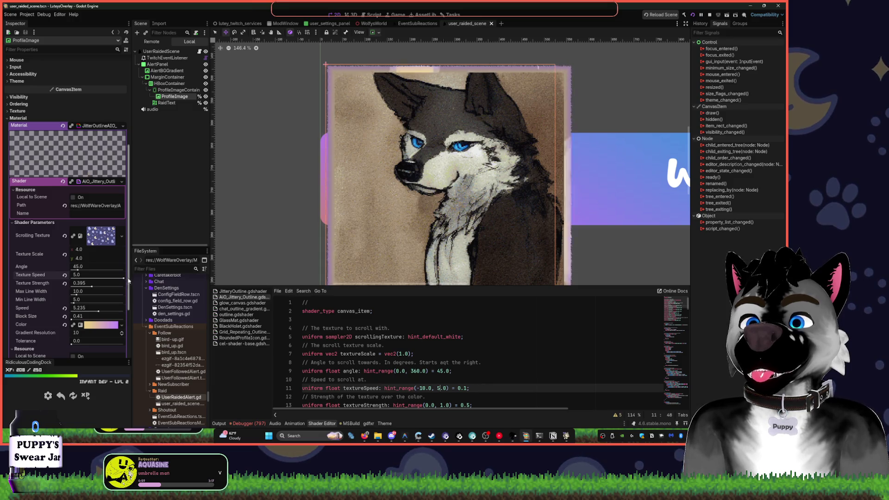
pyautogui.moveTo(123, 279); pyautogui.dragTo(69, 290)
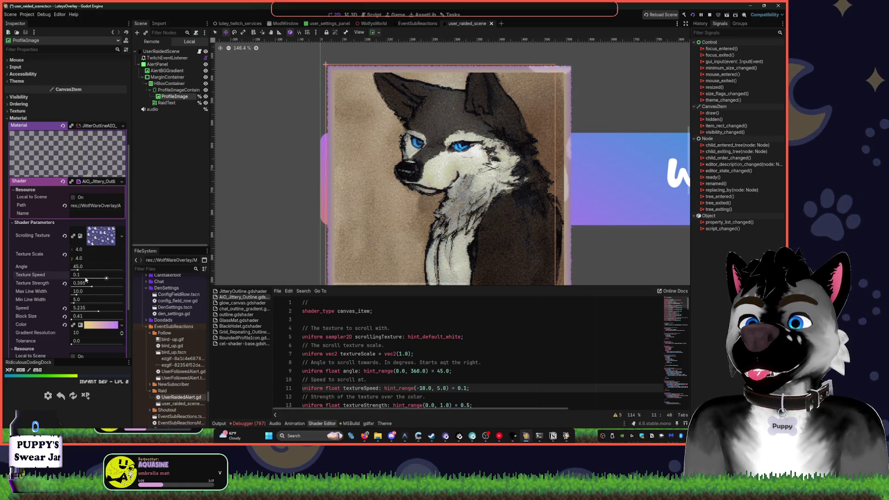
pyautogui.scroll(-5, 406, 181)
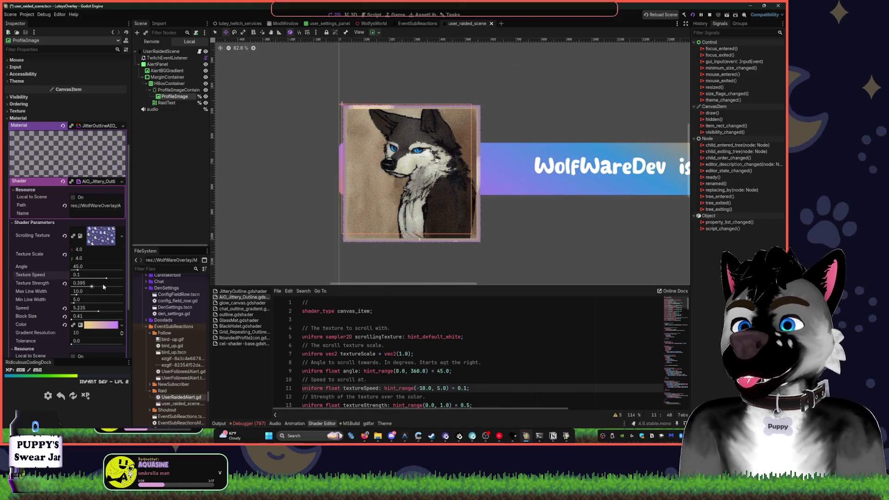
pyautogui.scroll(-10, 106, 279)
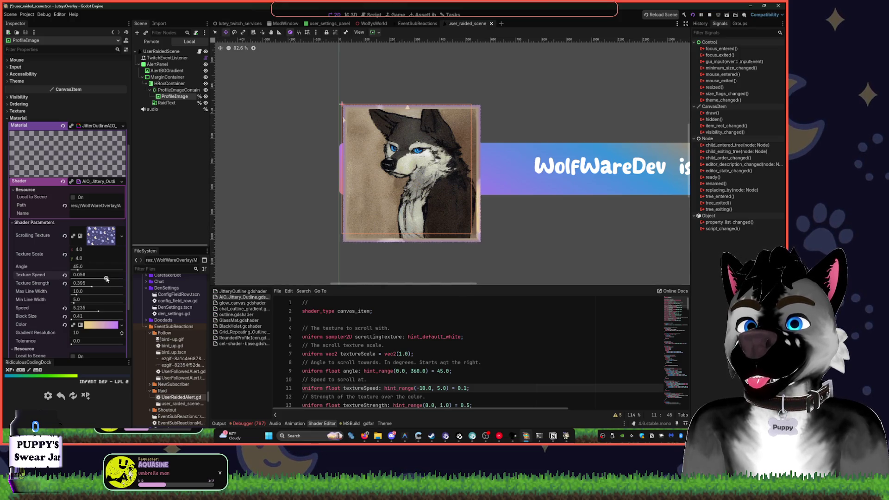
pyautogui.click(77, 274)
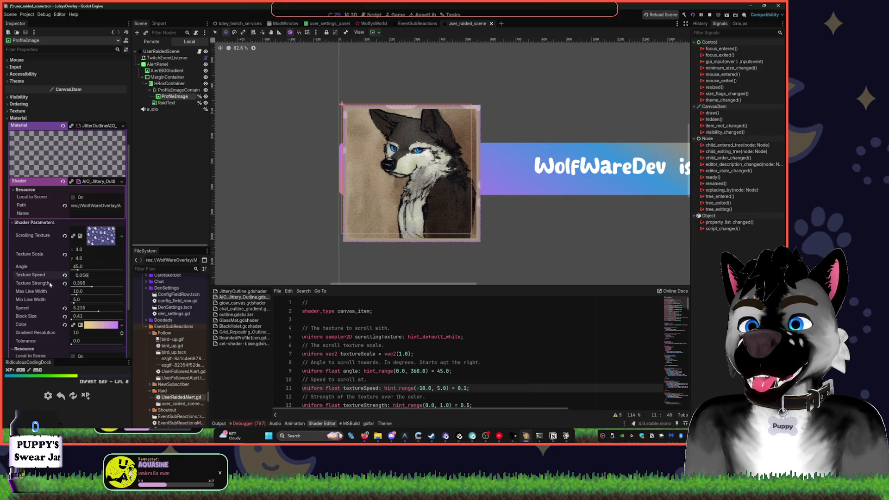
pyautogui.write('0.080.006')
pyautogui.press('Return')
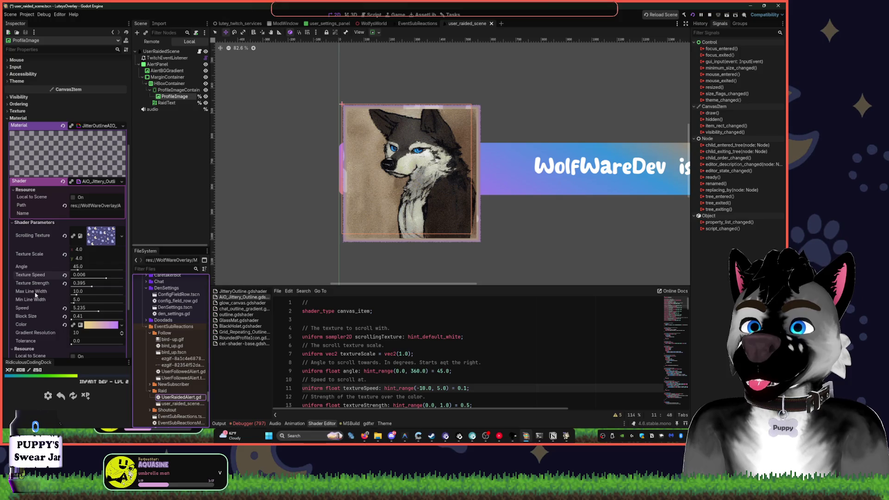
pyautogui.click(111, 275)
pyautogui.write('0.056')
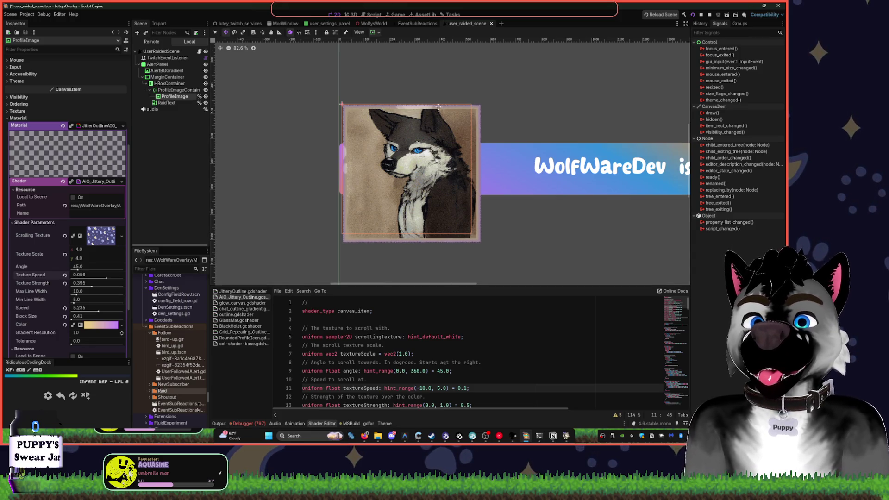
# - Reverse the direction of the jittery outline's colour gradient
pyautogui.click(99, 324)
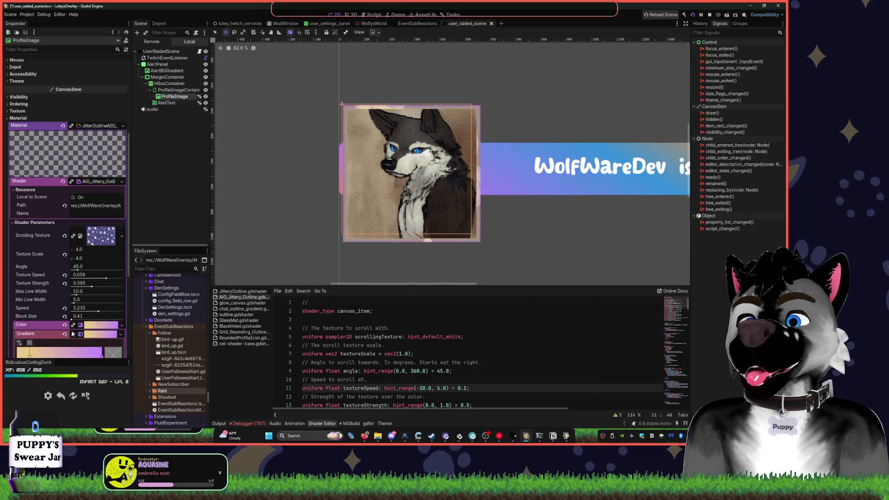
pyautogui.click(65, 333)
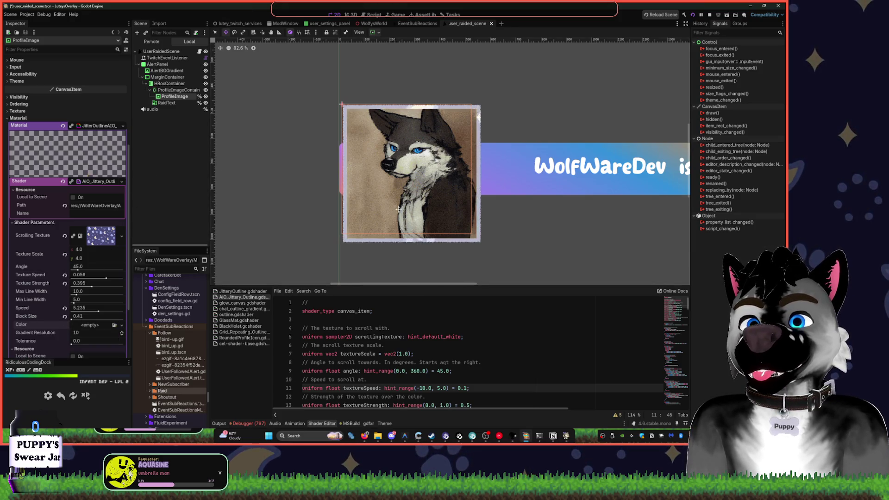
pyautogui.scroll(3, 400, 229)
pyautogui.hotkey('ctrl', 'z')
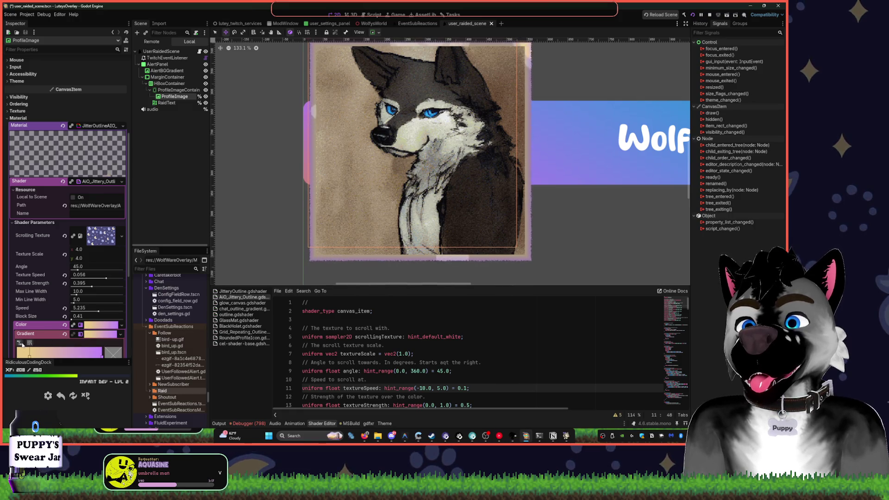
pyautogui.click(20, 343)
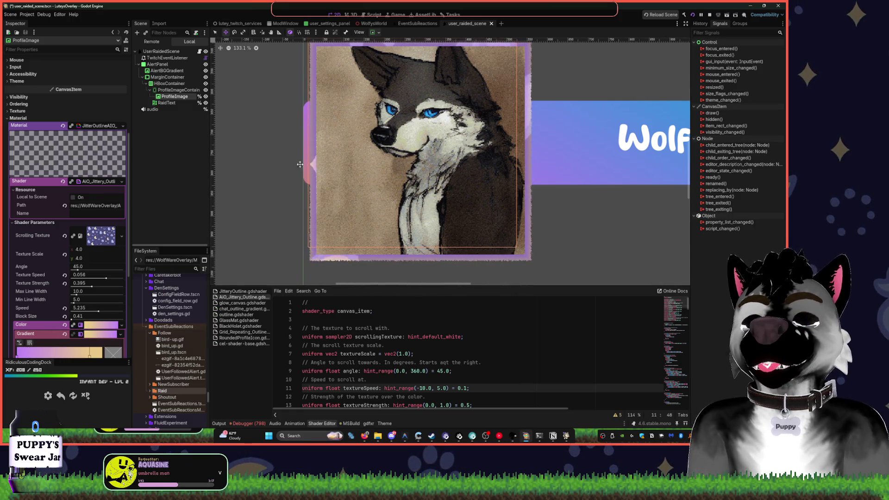
pyautogui.scroll(-3, 92, 291)
# - Change the gradient's end stop colour to white (ffffff)
pyautogui.doubleClick(90, 283)
pyautogui.click(21, 186)
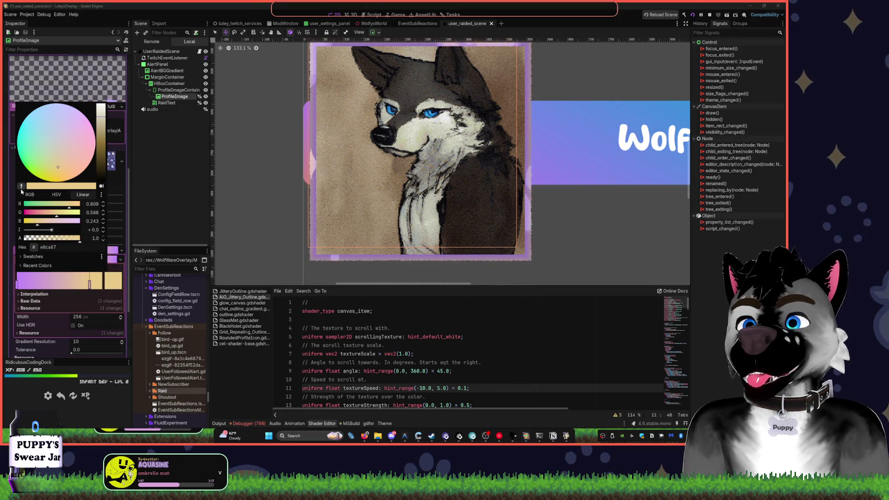
pyautogui.click(112, 160)
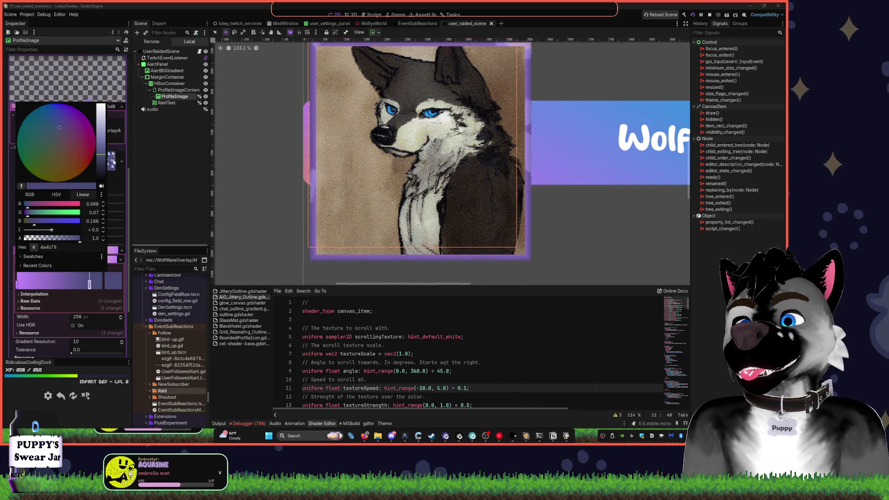
pyautogui.moveTo(101, 147); pyautogui.dragTo(102, 104)
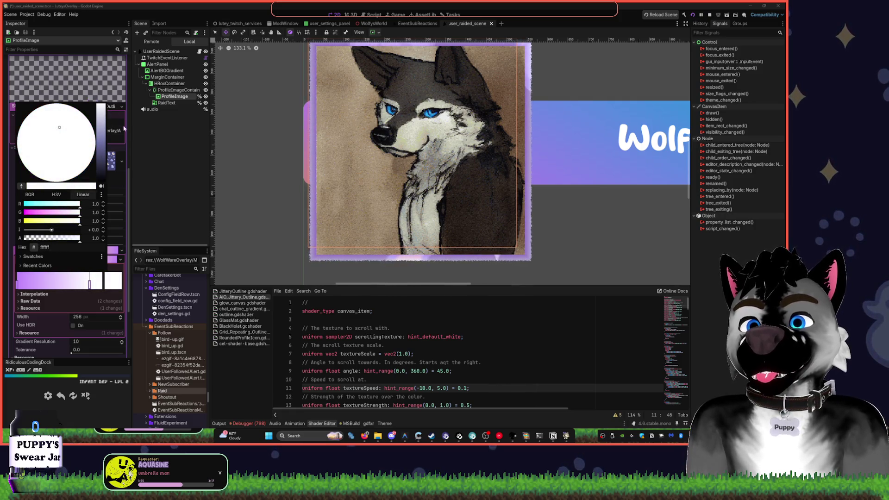
pyautogui.click(163, 168)
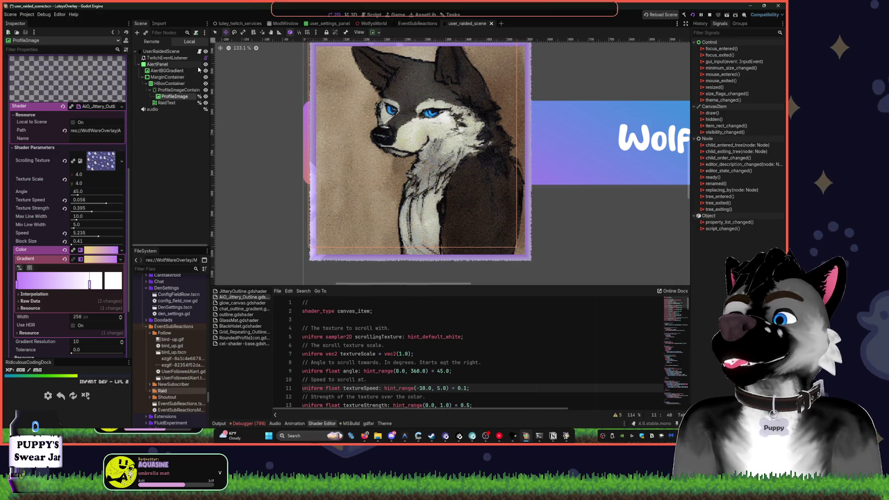
pyautogui.scroll(-3, 441, 235)
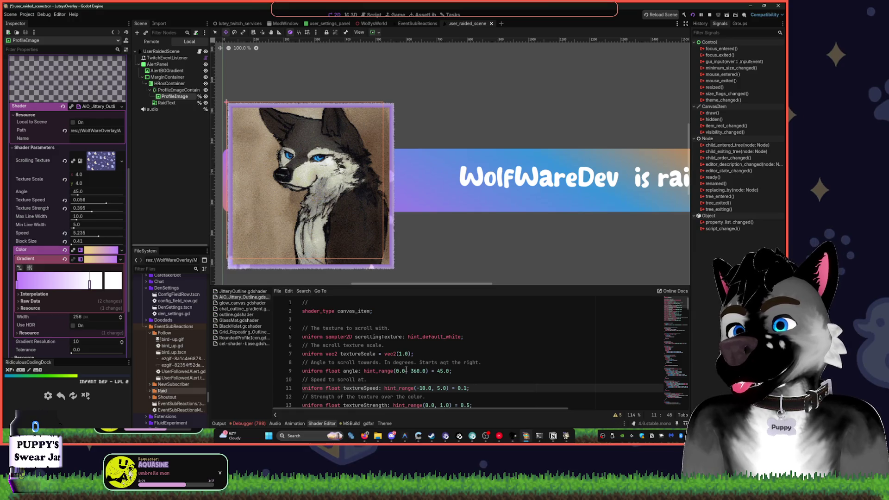
pyautogui.click(329, 307)
pyautogui.click(332, 302)
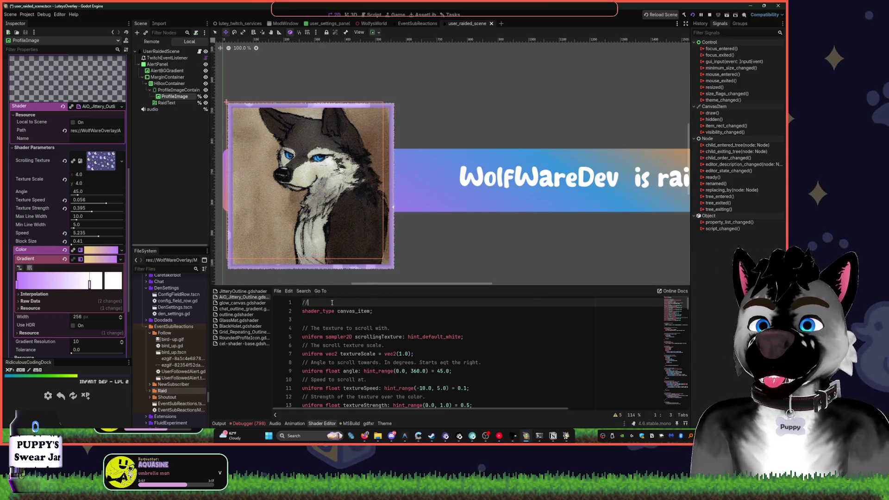
pyautogui.click(414, 328)
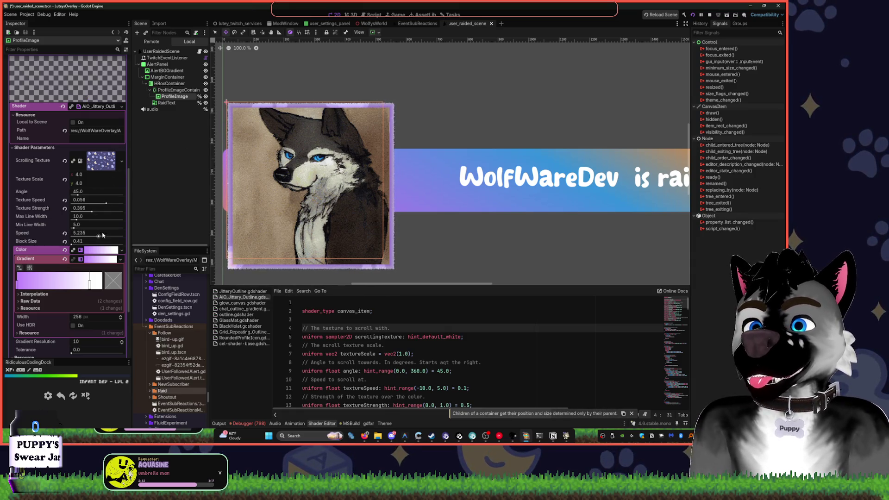
# - Try outline Speed values 0.04, 0.1 and 0.4 before settling on 1.2
pyautogui.click(64, 233)
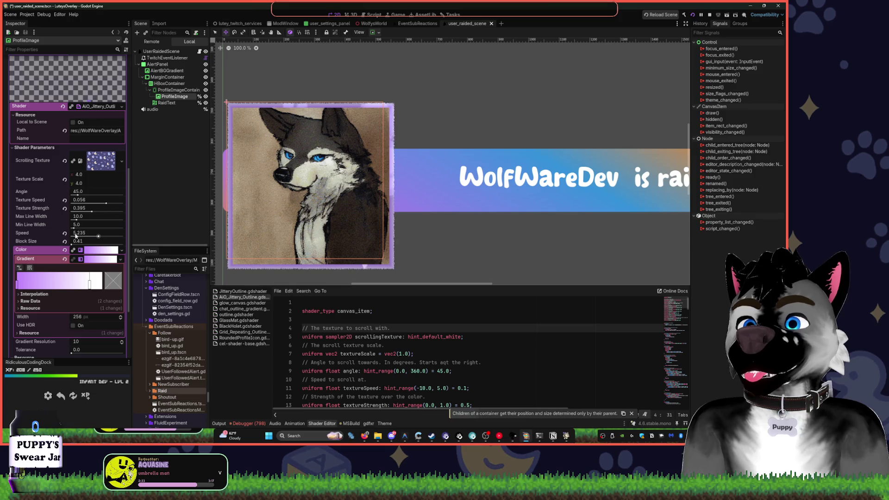
pyautogui.click(74, 233)
pyautogui.press('BackSpace')
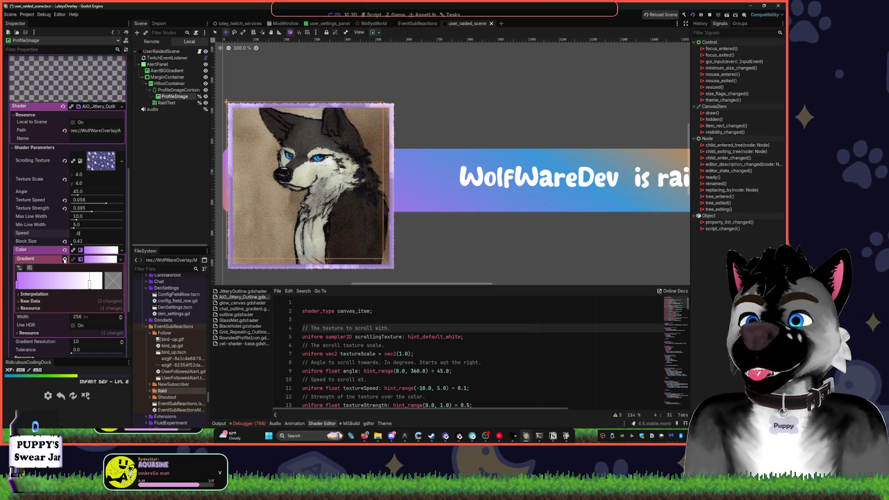
pyautogui.write('4')
pyautogui.press('Return')
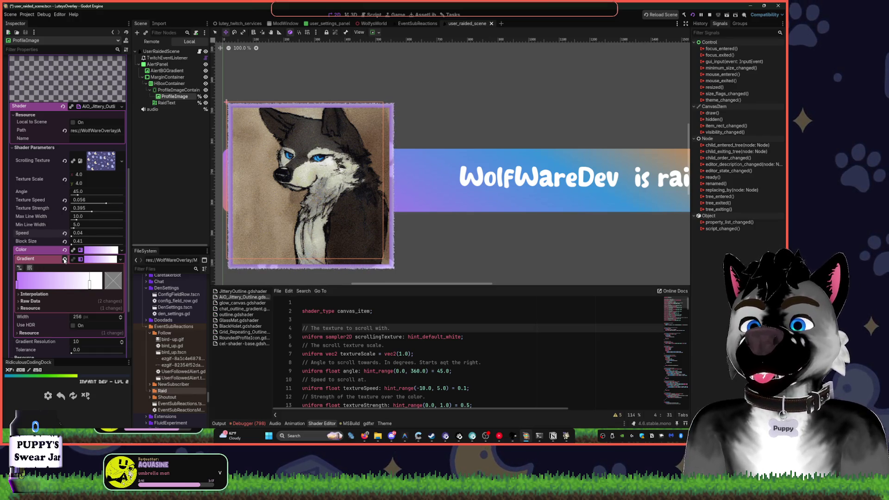
pyautogui.click(91, 233)
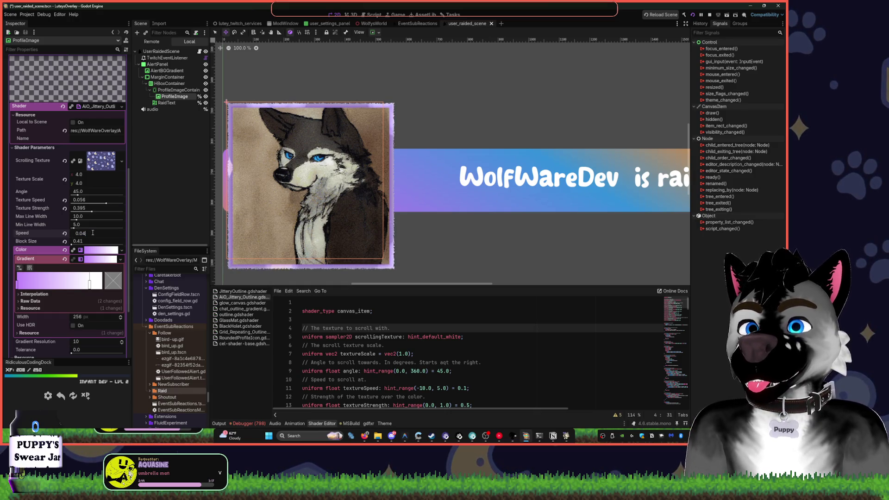
pyautogui.write('0.1')
pyautogui.press('Return')
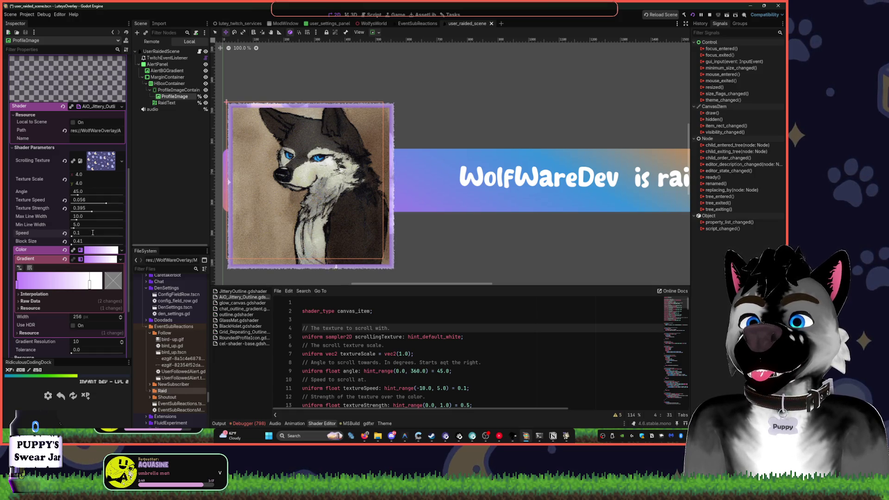
pyautogui.click(92, 233)
pyautogui.write('0.4')
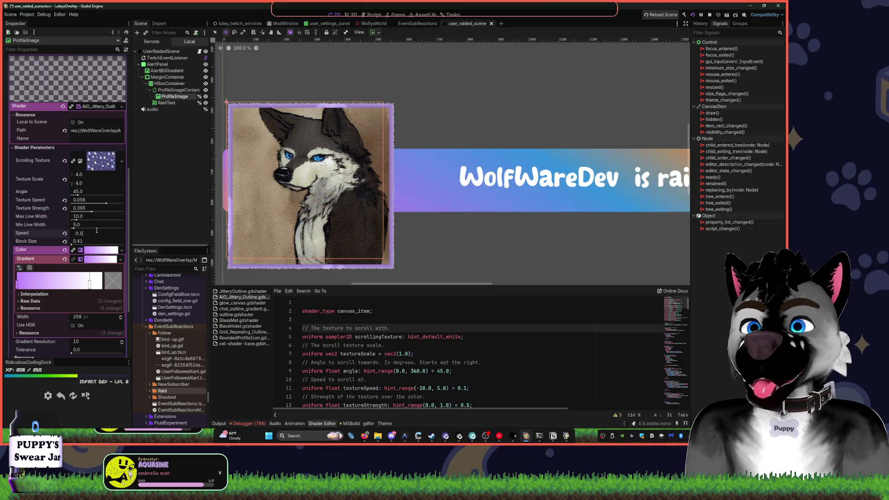
pyautogui.press('Return')
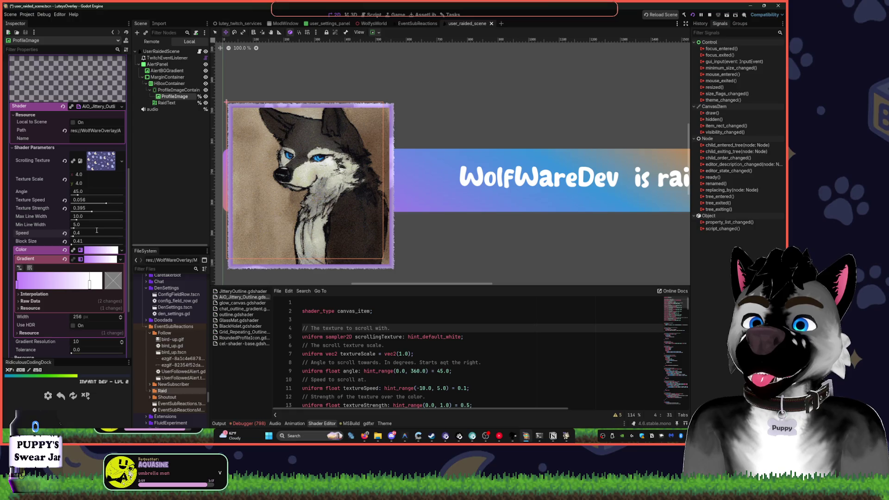
pyautogui.click(94, 234)
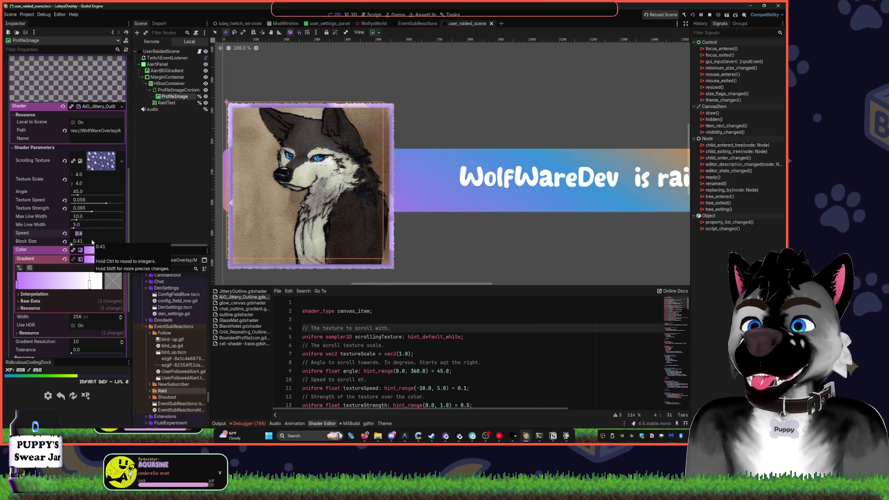
pyautogui.write('1.4')
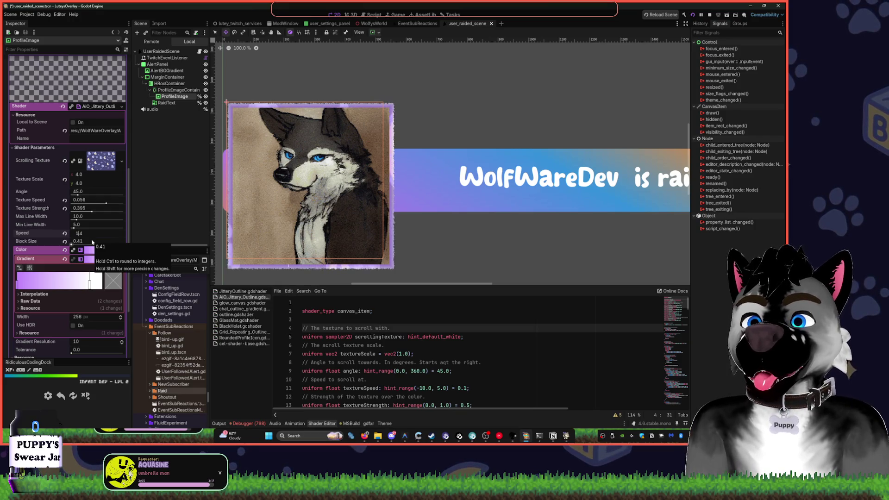
pyautogui.press('Return')
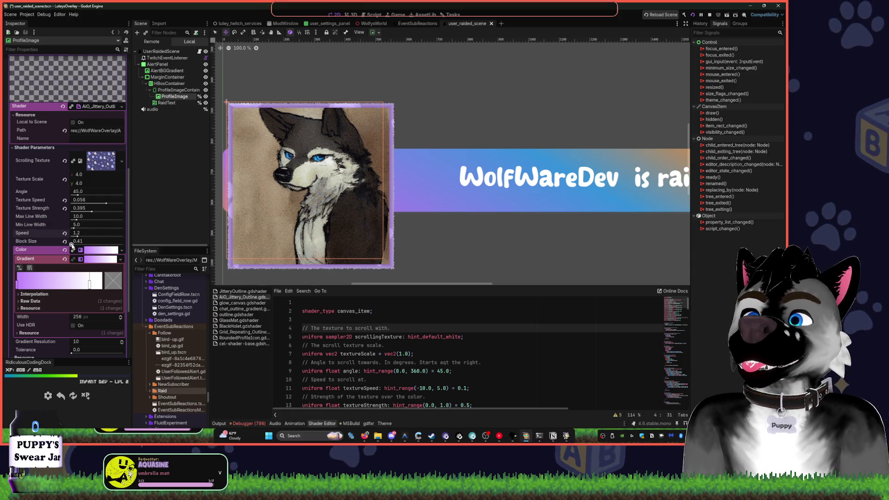
# - Set the outline Block Size to 0.31 after trying 0.61
pyautogui.moveTo(72, 244); pyautogui.dragTo(74, 243)
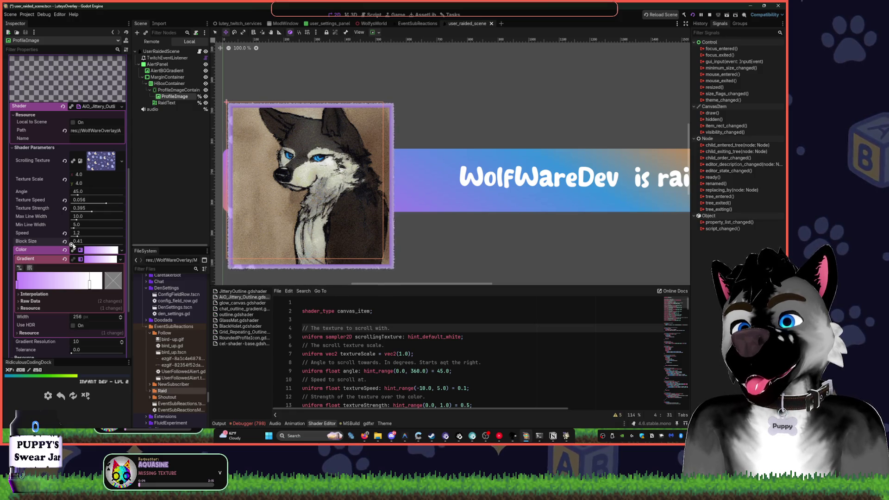
pyautogui.moveTo(76, 247); pyautogui.dragTo(120, 250)
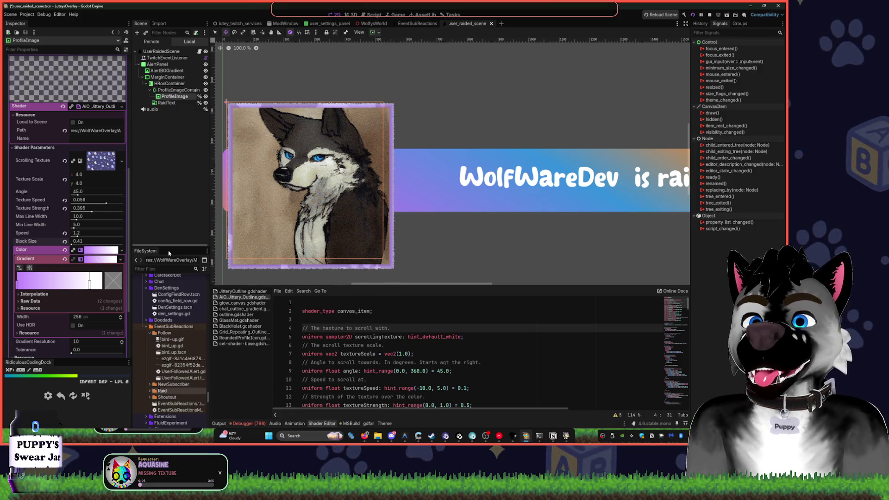
pyautogui.click(88, 241)
pyautogui.write('0.2')
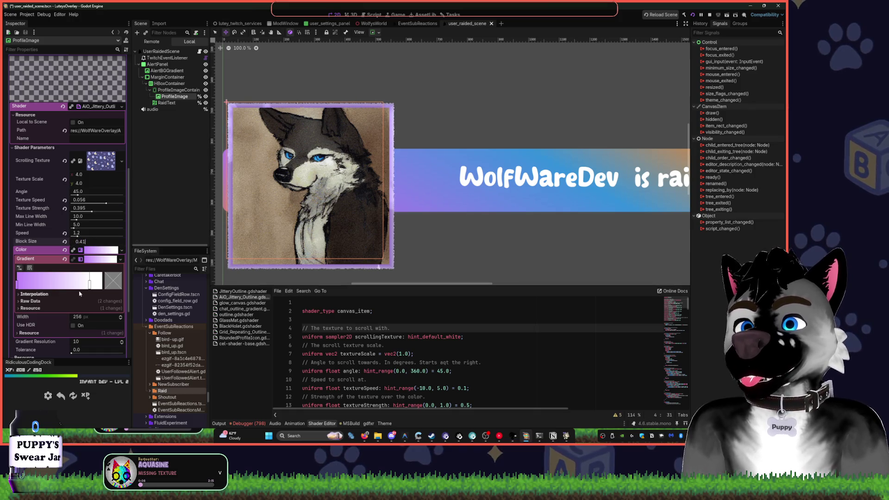
pyautogui.write('1')
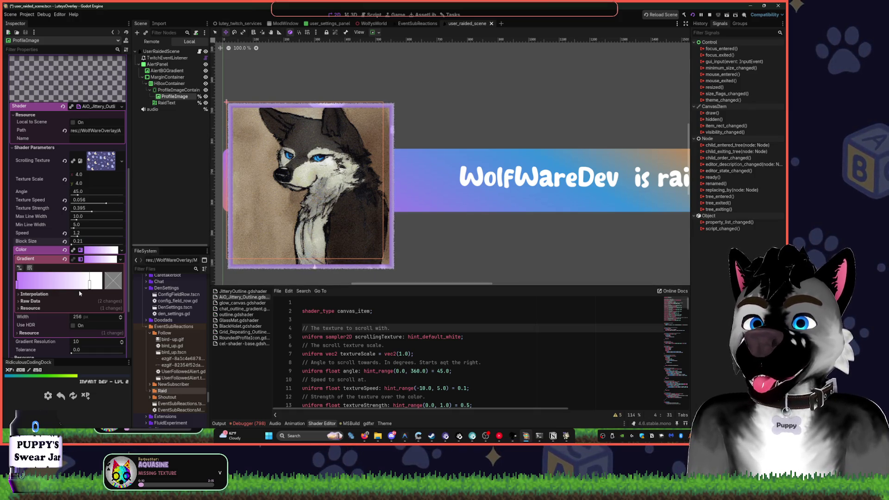
pyautogui.click(112, 242)
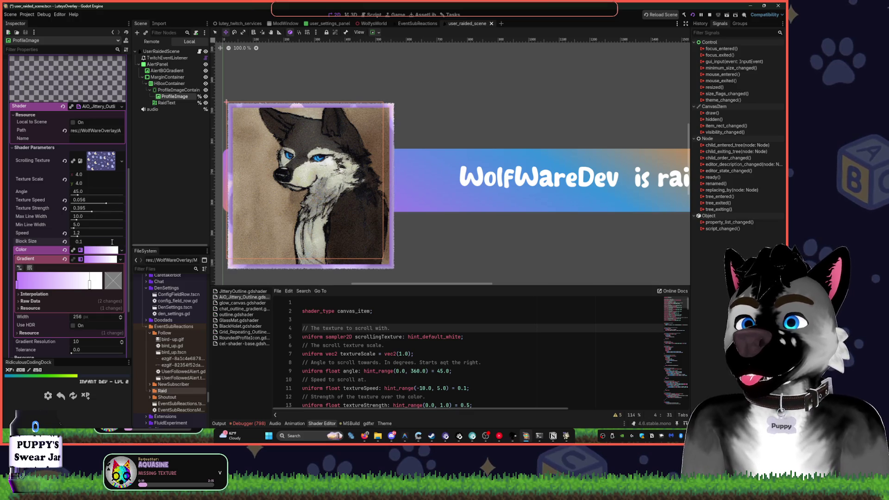
pyautogui.write('0.050.61')
pyautogui.press('Return')
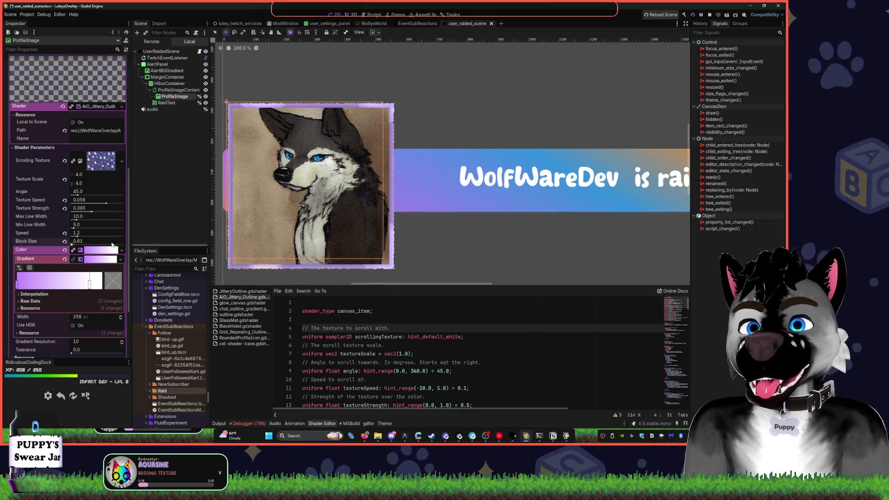
pyautogui.click(104, 240)
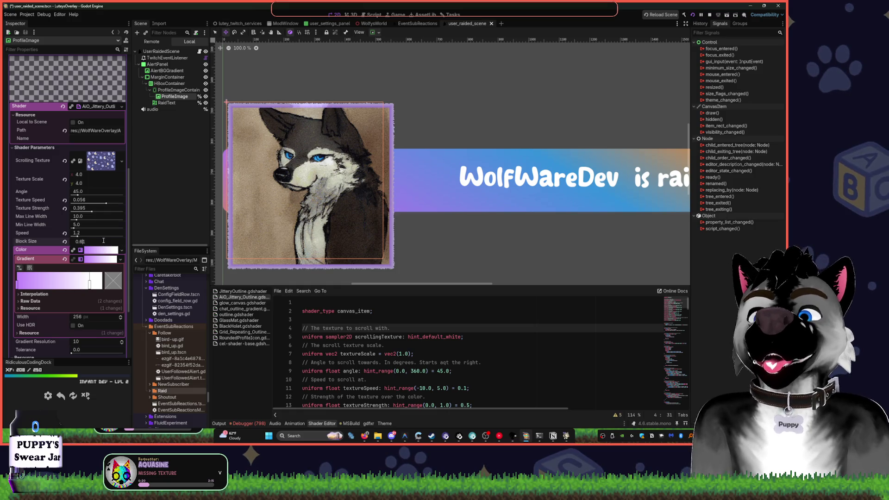
pyautogui.press('BackSpace')
pyautogui.write('31')
pyautogui.press('Return')
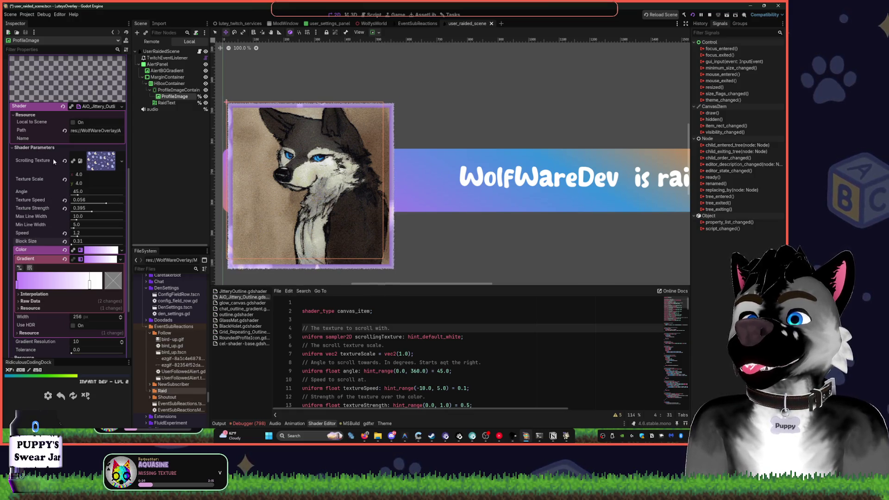
pyautogui.click(499, 436)
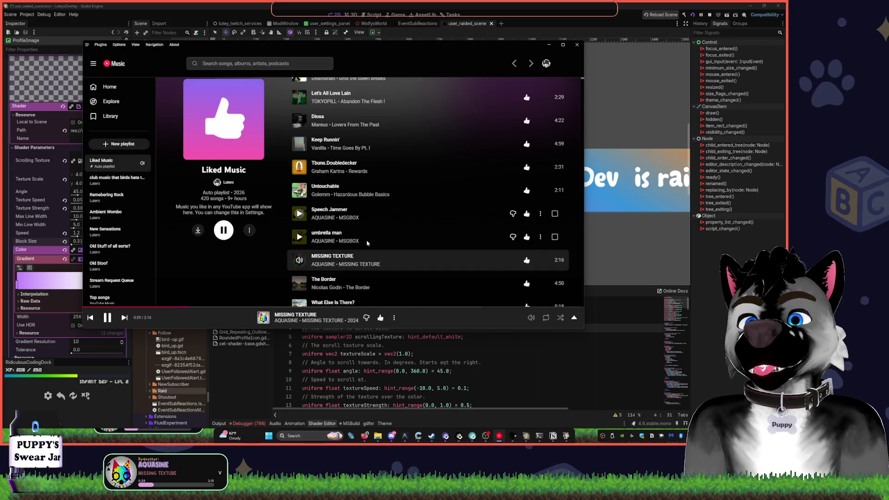
# - Play Diosa instead of MISSING TEXTURE in YouTube Music, then return to Godot
pyautogui.scroll(-1, 370, 232)
pyautogui.scroll(2, 385, 199)
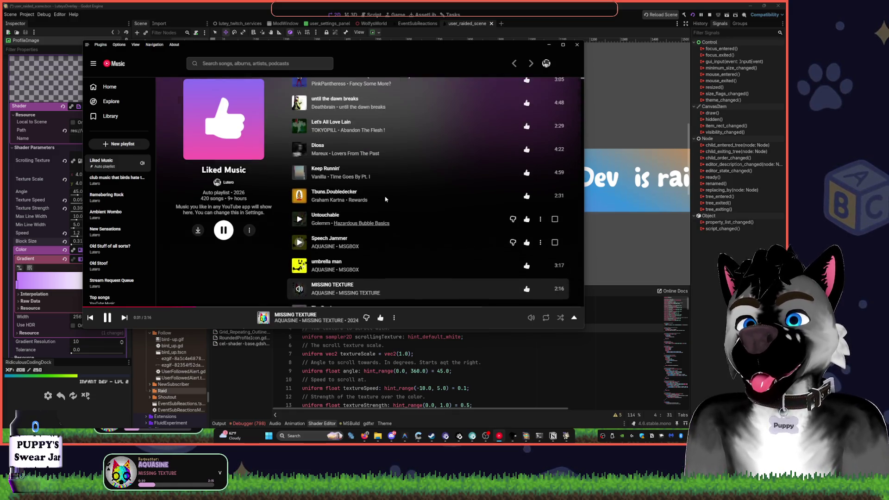
pyautogui.scroll(2, 386, 190)
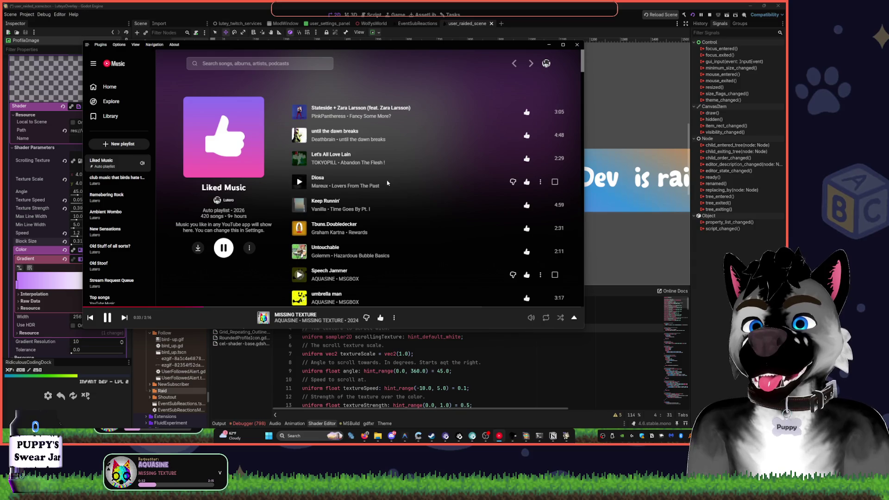
pyautogui.rightClick(387, 183)
pyautogui.click(407, 207)
pyautogui.click(124, 318)
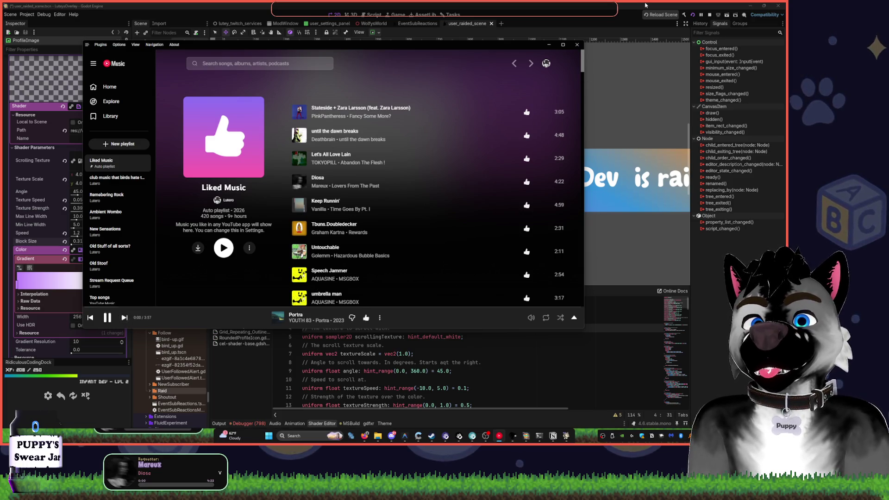
pyautogui.click(646, 6)
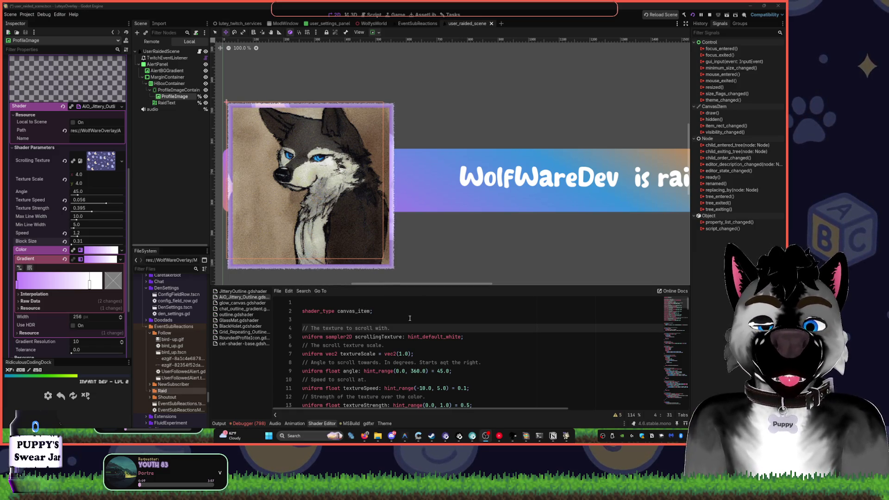
# - Open the Tasks board and select the restore WolfWare splash screen task
pyautogui.click(450, 15)
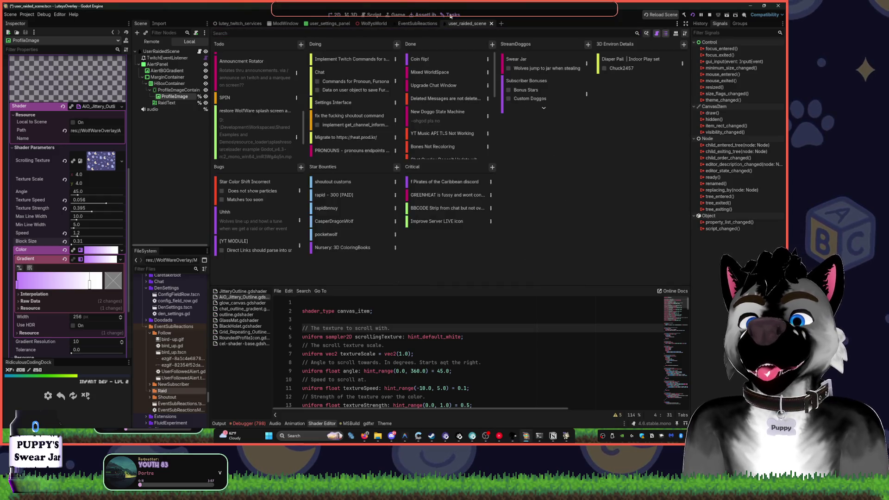
pyautogui.scroll(-2, 270, 111)
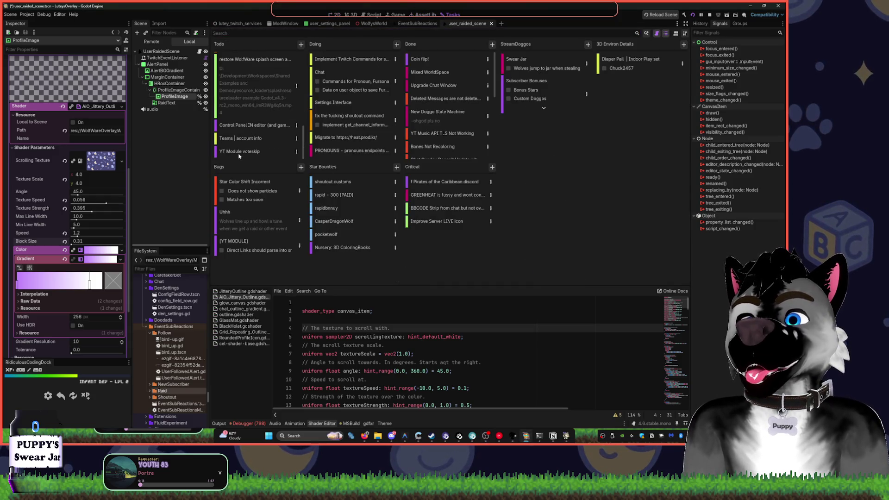
pyautogui.scroll(1, 250, 144)
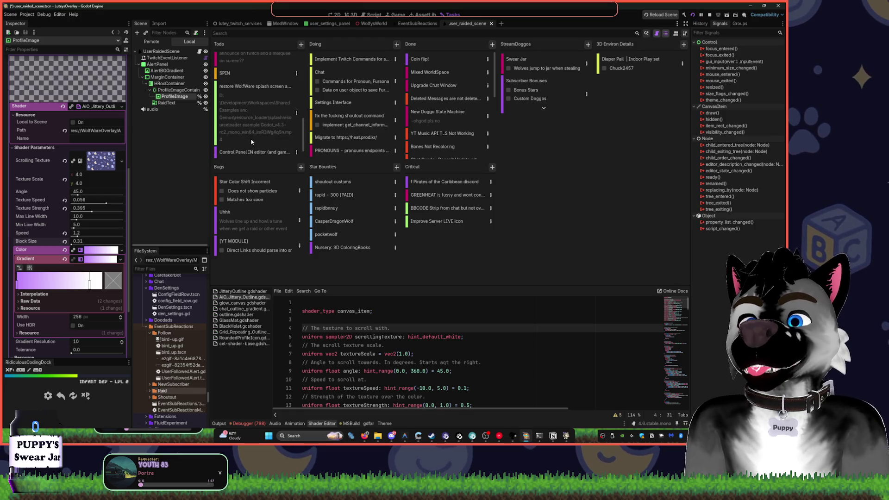
pyautogui.scroll(1, 257, 136)
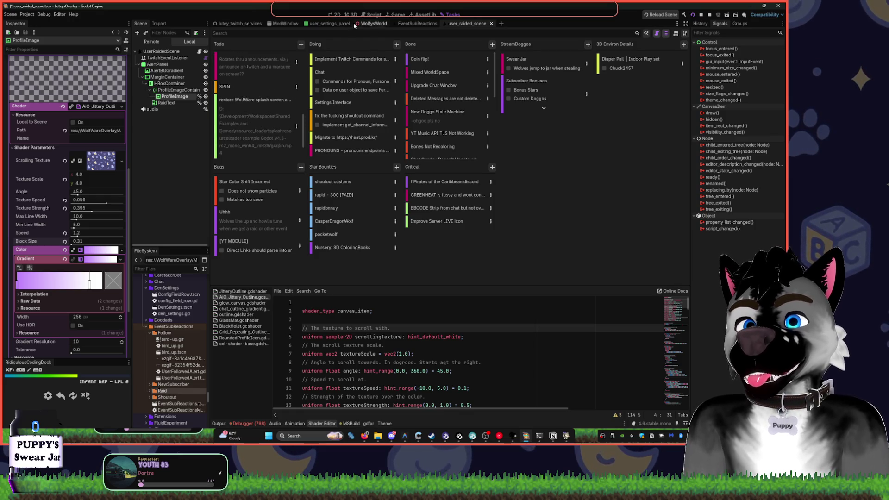
pyautogui.click(260, 102)
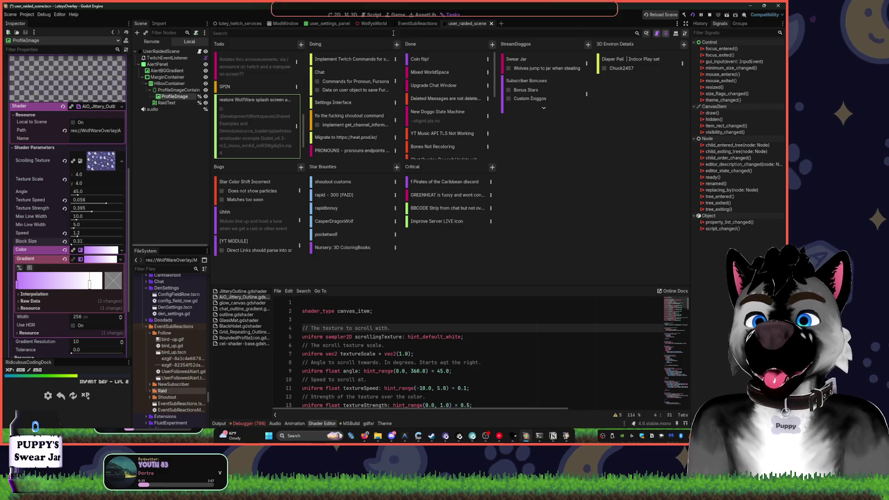
# - Glance at the raid alert 2D scene, then start a new card in the Critical column
pyautogui.click(336, 14)
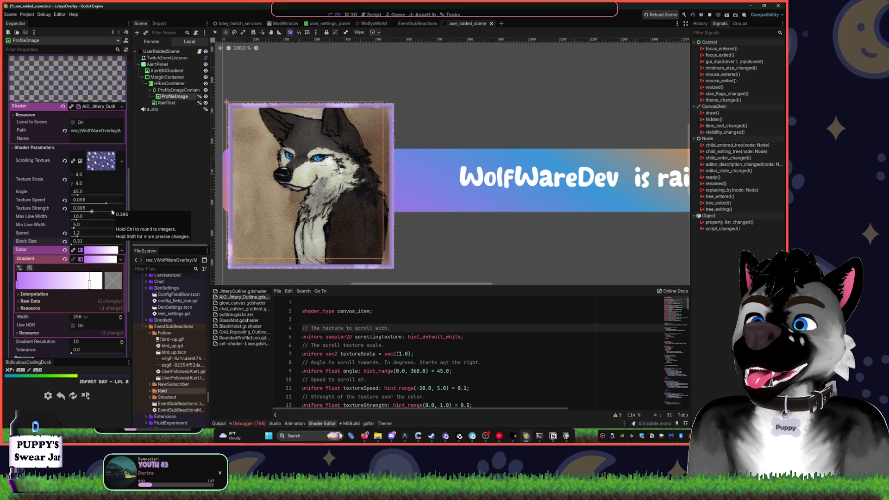
pyautogui.hotkey('ctrl', 'F6')
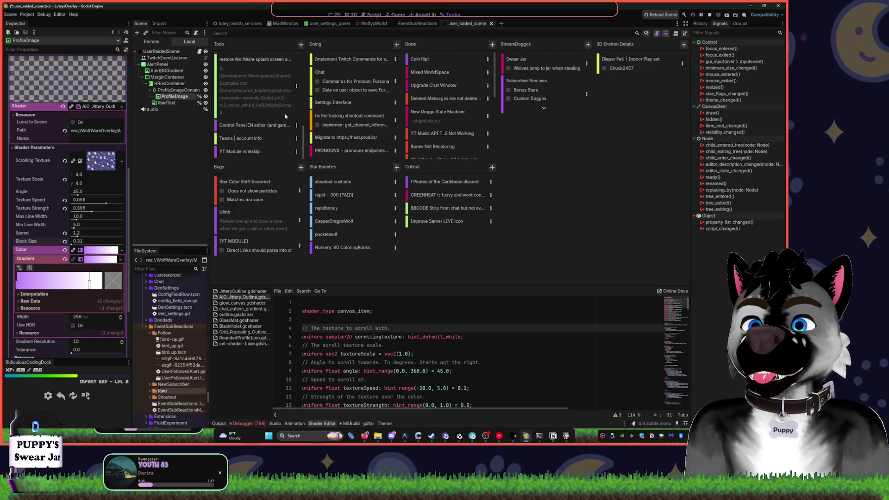
pyautogui.scroll(-5, 273, 130)
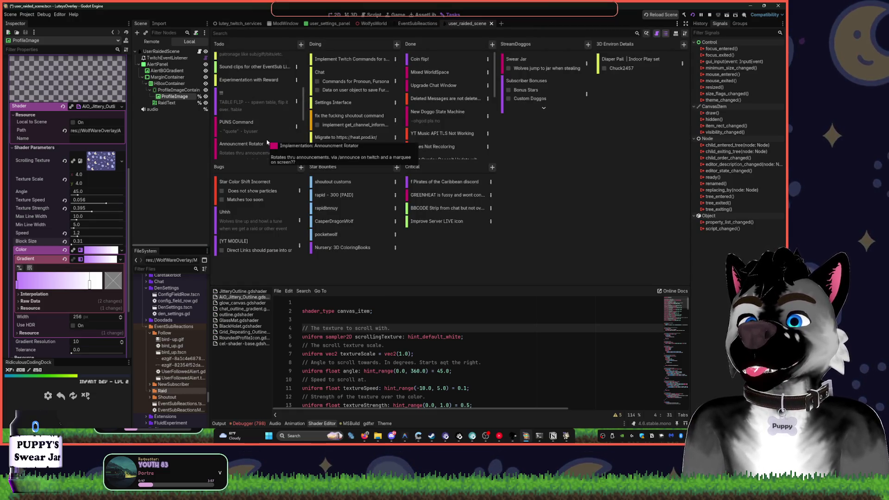
pyautogui.click(444, 222)
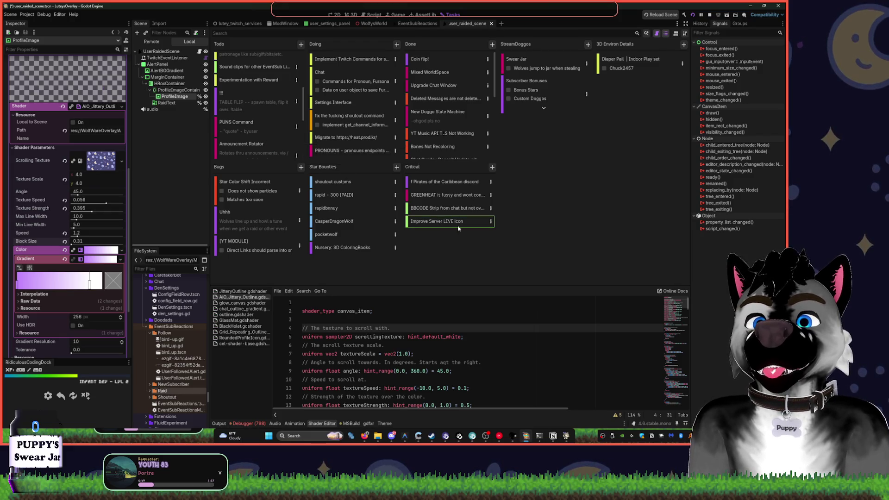
pyautogui.click(492, 167)
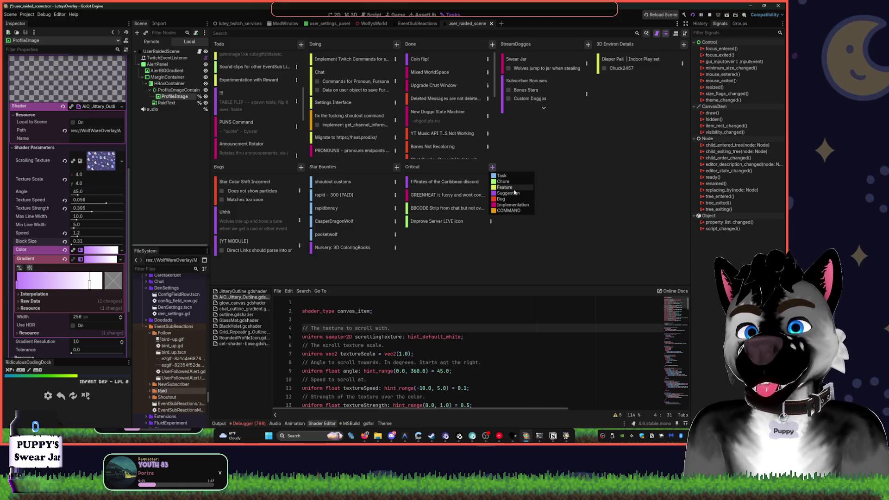
# - Create a Feature card for the GoZen Godot library, then switch back to the 2D raid alert scene
pyautogui.click(513, 190)
pyautogui.write('GoZen Godot library (ffmpeg etc')
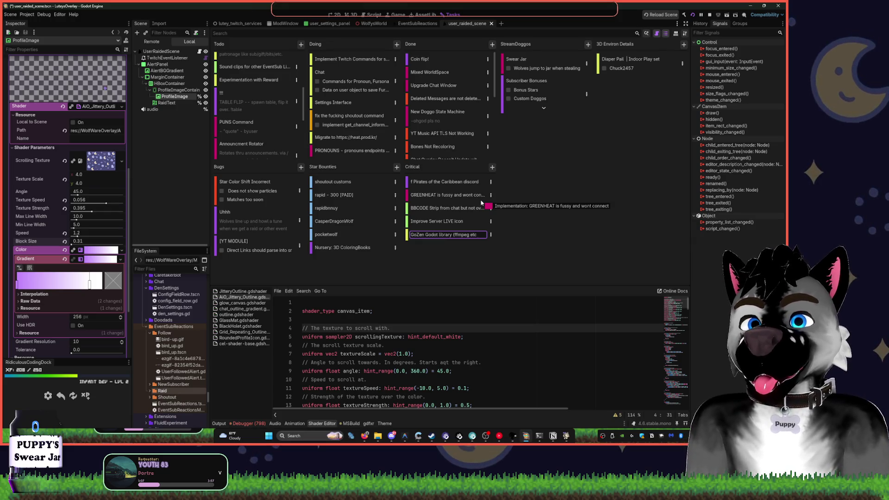
pyautogui.press('Return')
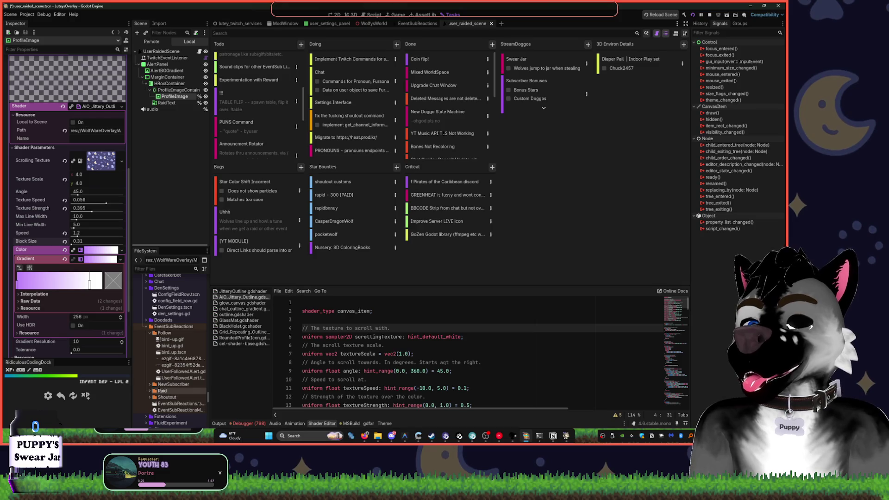
pyautogui.hotkey('alt', 'Tab')
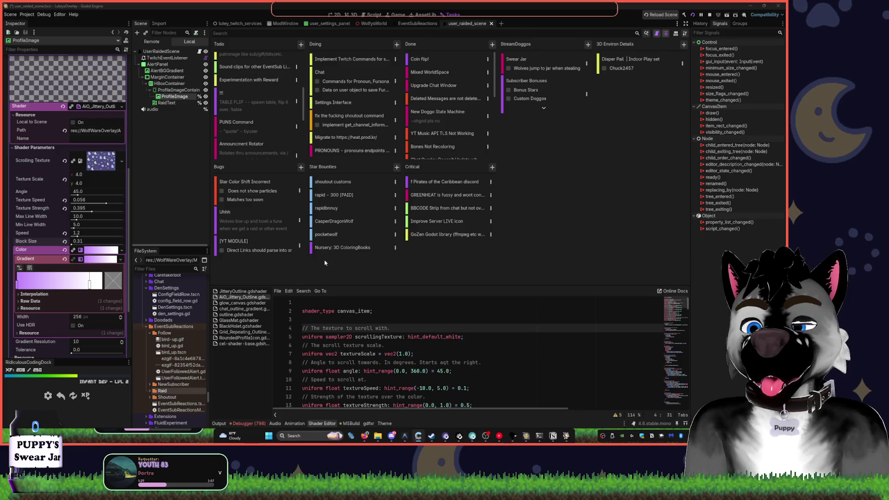
pyautogui.click(335, 12)
pyautogui.hotkey('alt', 'Tab')
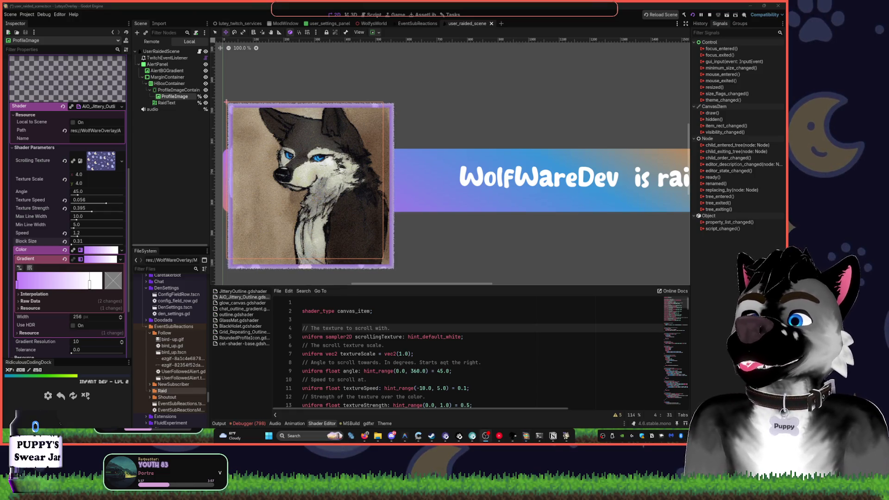
# - Zoom out to about 62%, centre the raid banner in the viewport and select AlertPanel
pyautogui.scroll(-2, 567, 99)
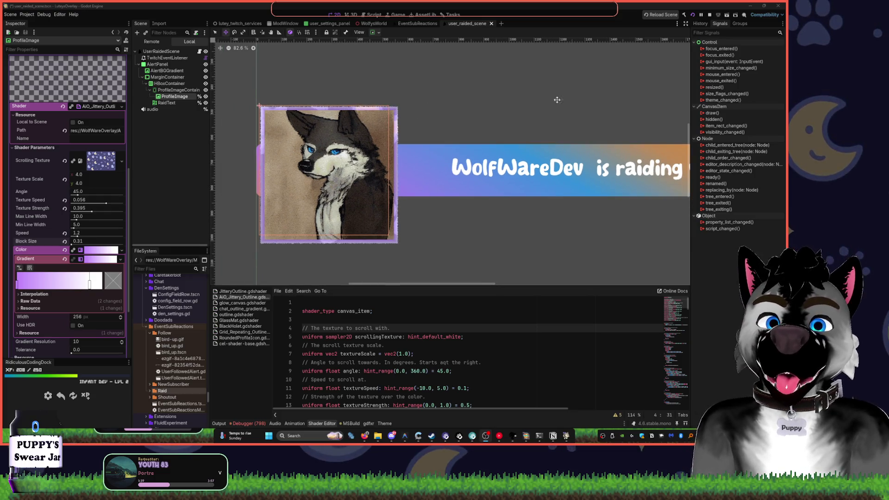
pyautogui.scroll(-3, 509, 97)
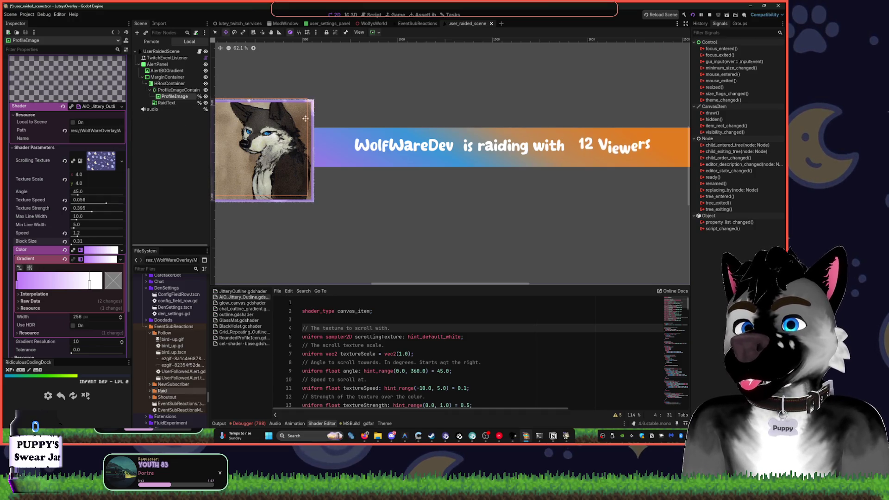
pyautogui.moveTo(299, 120); pyautogui.dragTo(336, 125)
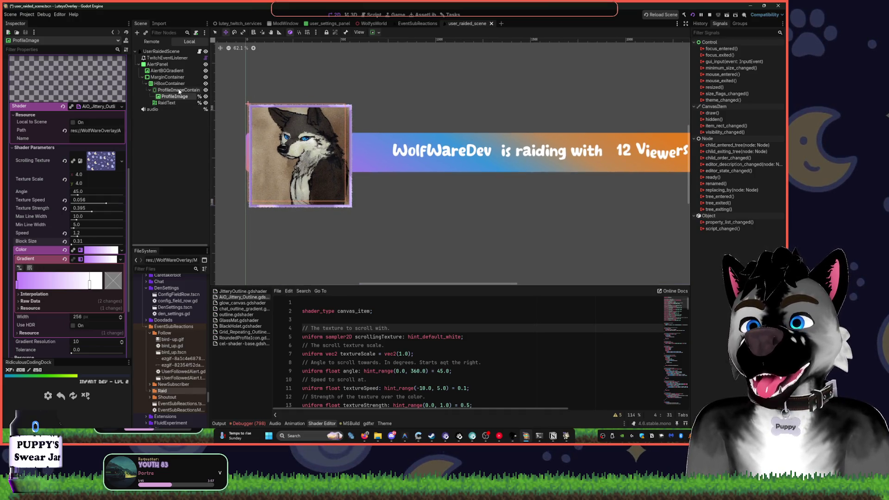
pyautogui.scroll(5, 91, 210)
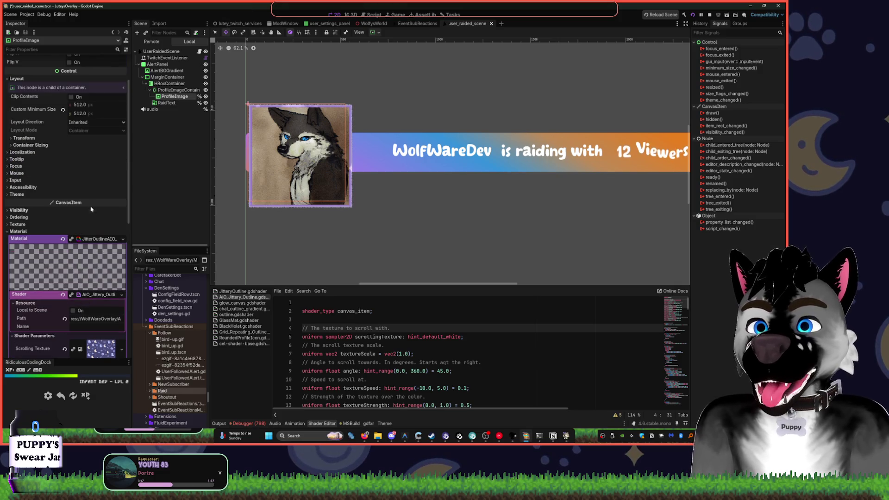
pyautogui.click(162, 65)
# - Make the AlertPanel style's background colour semi-transparent
pyautogui.click(95, 205)
pyautogui.click(97, 261)
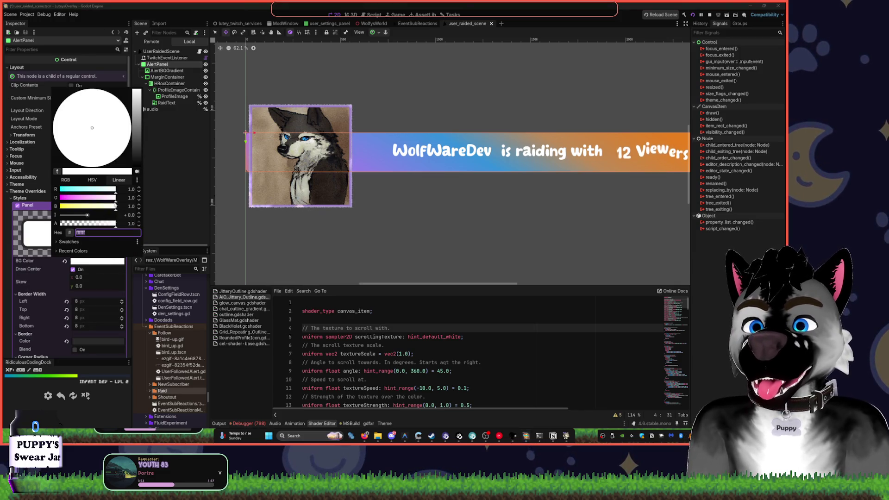
pyautogui.moveTo(116, 227); pyautogui.dragTo(106, 227)
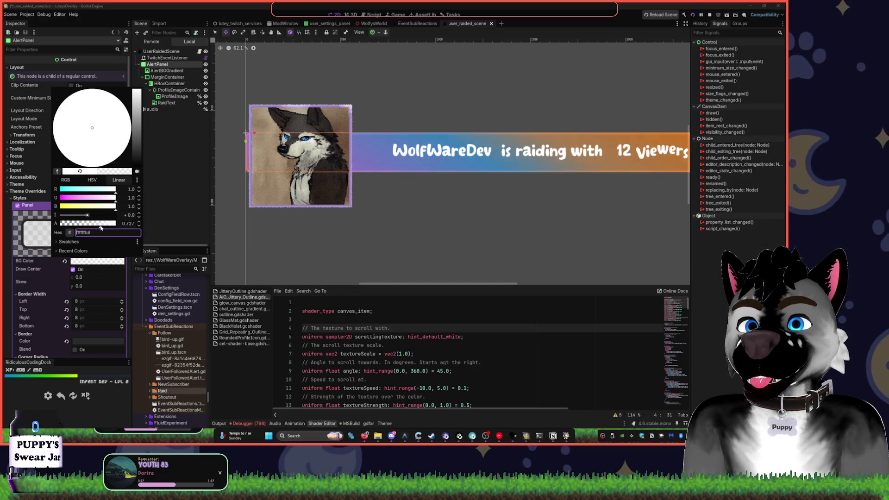
pyautogui.click(572, 104)
pyautogui.moveTo(572, 103); pyautogui.dragTo(446, 104)
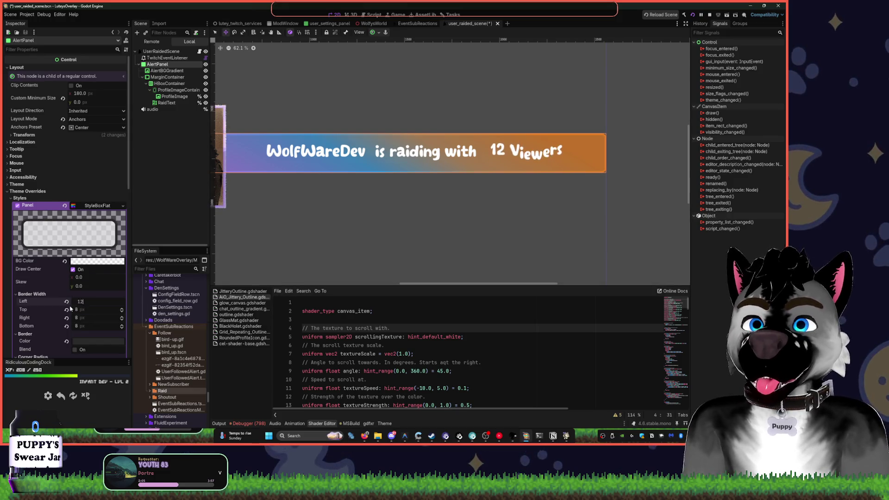
# - Set the panel style's border widths to 12 px
pyautogui.click(84, 301)
pyautogui.write('12')
pyautogui.press('Tab')
pyautogui.write('12')
pyautogui.press('Tab')
pyautogui.write('12')
pyautogui.press('Tab')
pyautogui.write('12')
pyautogui.press('Return')
pyautogui.hscroll(-5, 375, 219)
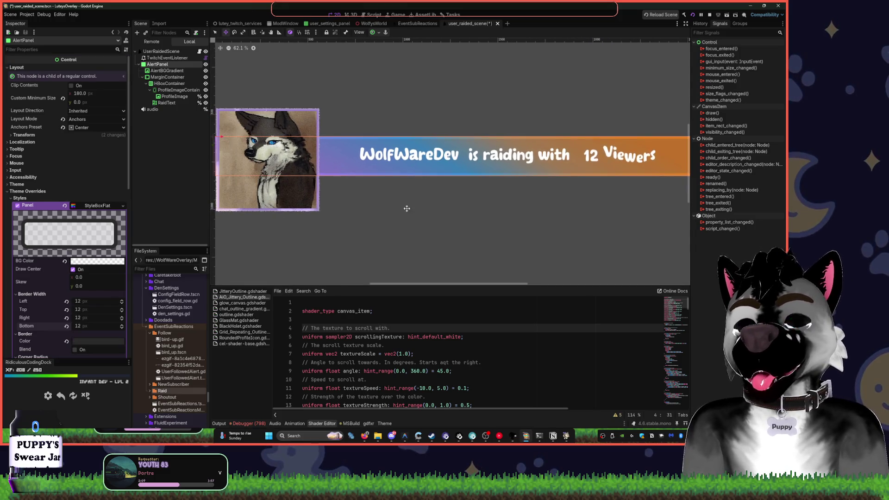
# - Try a black and then a bright green border colour, toggling border blending on and off
pyautogui.click(95, 341)
pyautogui.click(138, 240)
pyautogui.moveTo(138, 239); pyautogui.dragTo(138, 251)
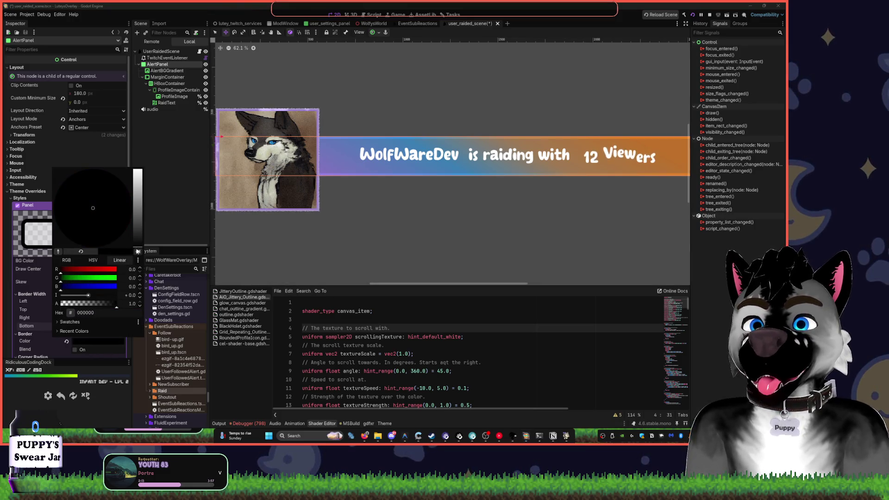
pyautogui.click(186, 228)
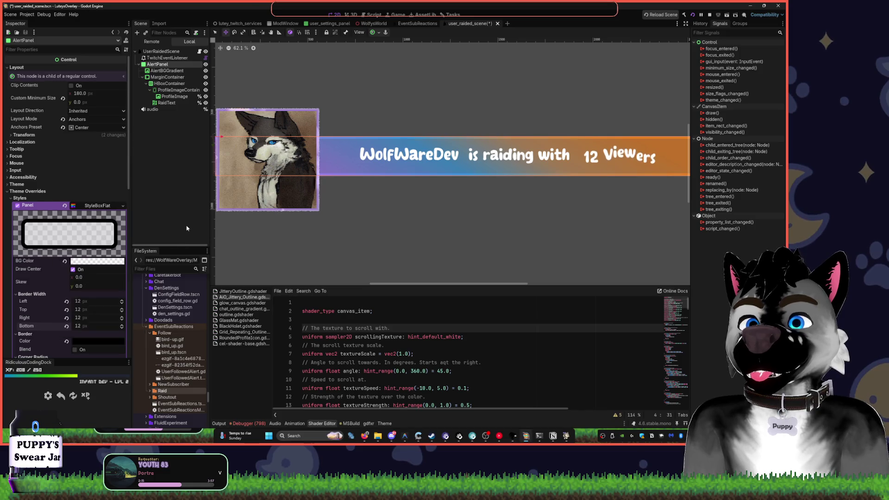
pyautogui.click(76, 350)
pyautogui.click(76, 350)
pyautogui.click(89, 343)
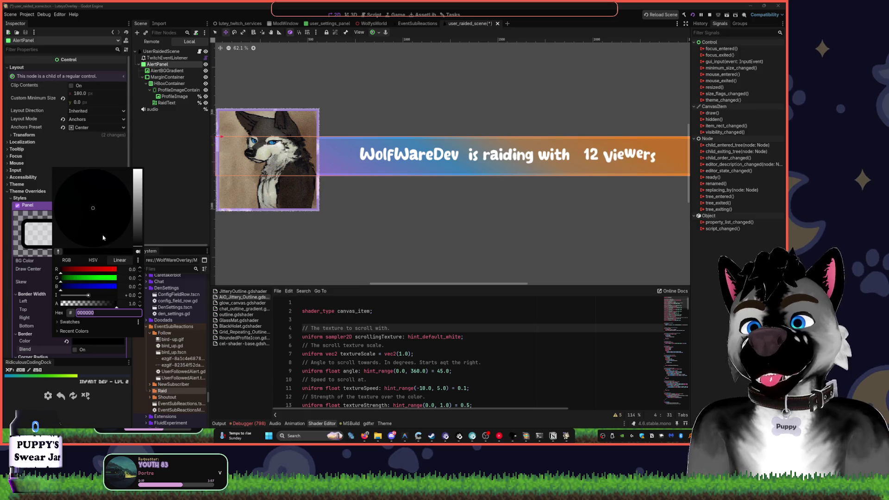
pyautogui.click(110, 281)
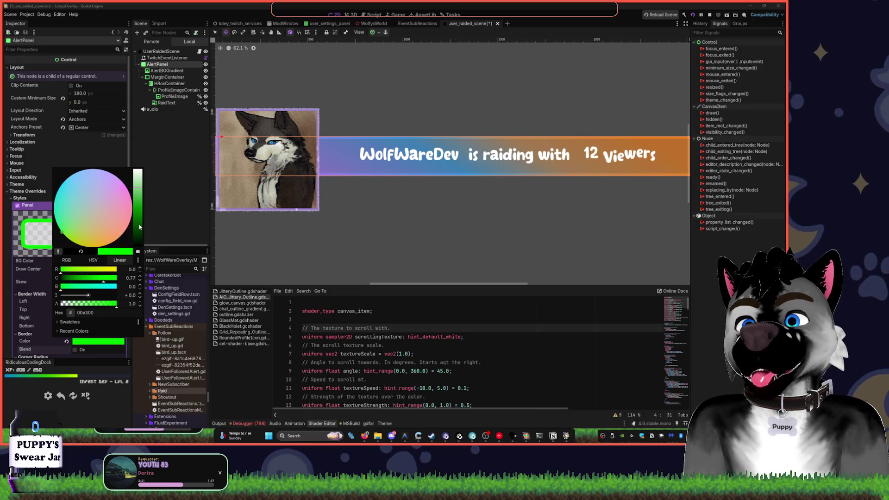
pyautogui.moveTo(139, 227); pyautogui.dragTo(144, 181)
pyautogui.click(145, 191)
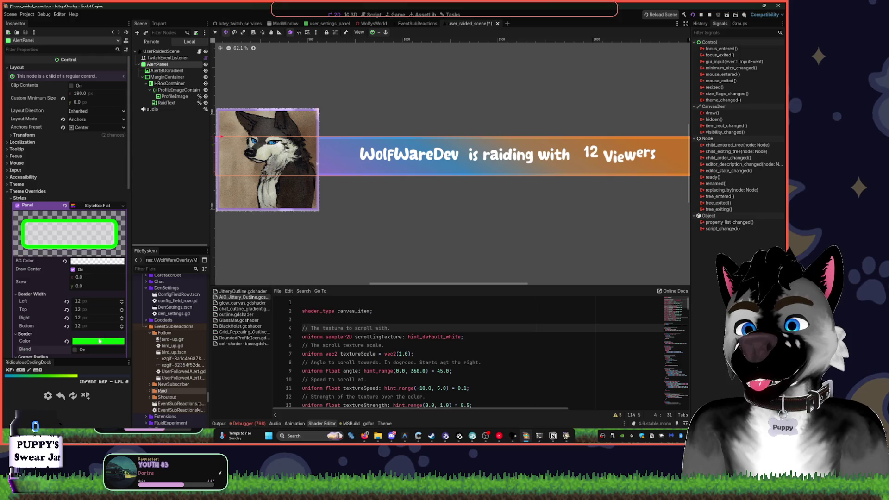
# - Set the border colour back to black and turn on border blending
pyautogui.click(99, 342)
pyautogui.click(96, 212)
pyautogui.click(138, 185)
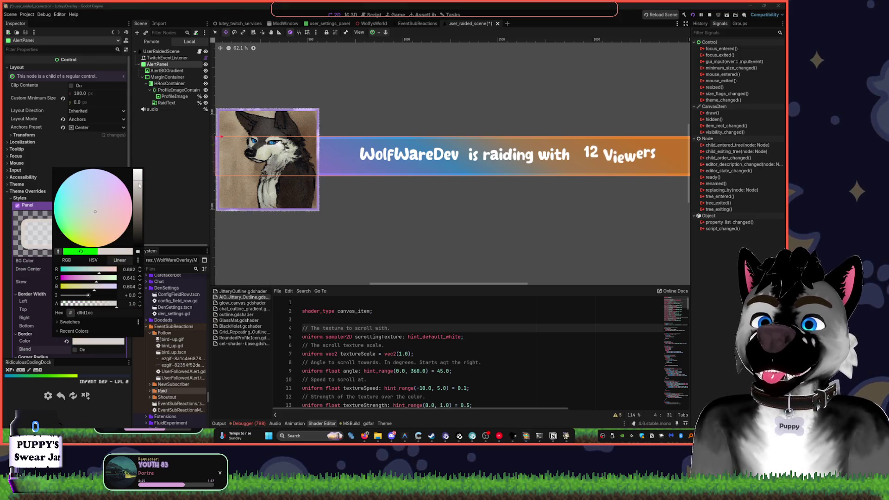
pyautogui.moveTo(137, 186)
pyautogui.mouseDown()
pyautogui.moveTo(139, 170)
pyautogui.moveTo(134, 254)
pyautogui.mouseUp()
pyautogui.click(170, 199)
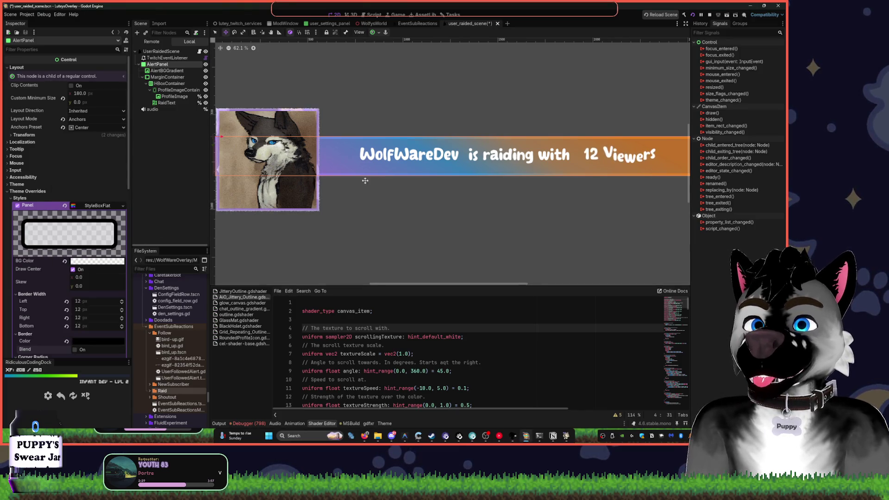
pyautogui.click(75, 349)
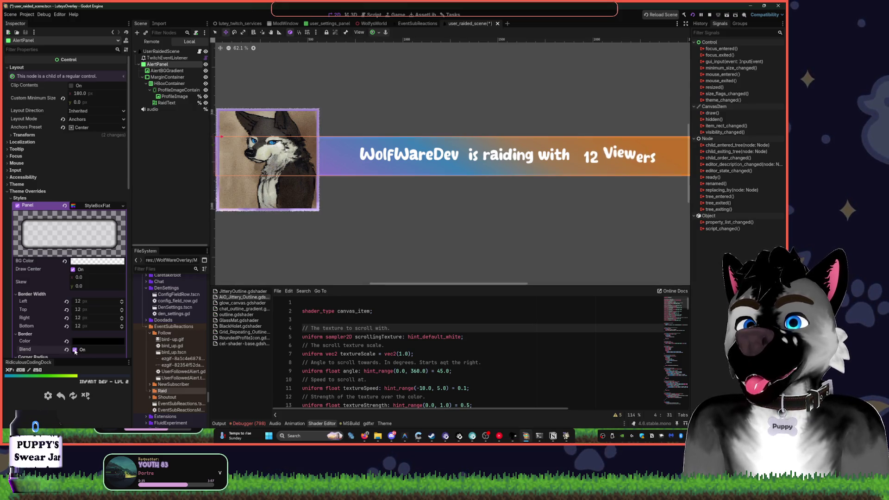
# - Check the RaidText and ProfileImage nodes, then reselect AlertPanel with the banner's lower edge enlarged
pyautogui.scroll(5, 350, 178)
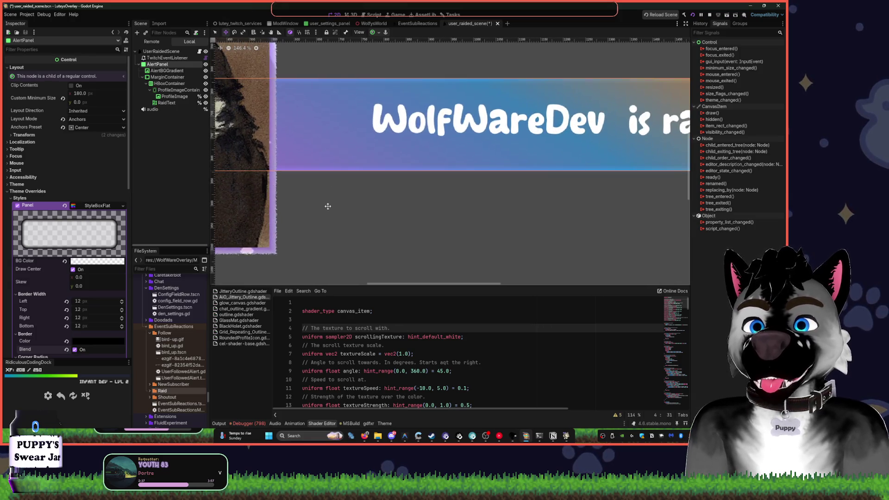
pyautogui.click(215, 32)
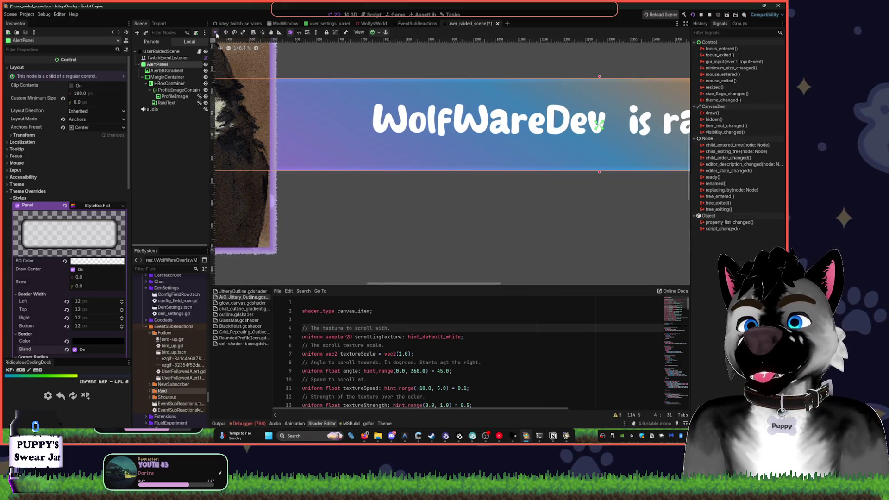
pyautogui.click(271, 222)
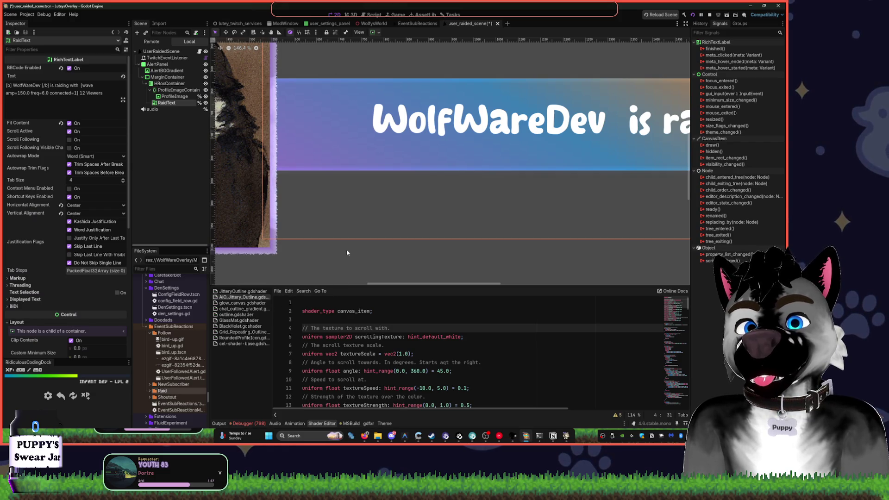
pyautogui.scroll(-5, 343, 252)
pyautogui.moveTo(535, 220); pyautogui.dragTo(337, 214)
pyautogui.moveTo(460, 214); pyautogui.dragTo(423, 214)
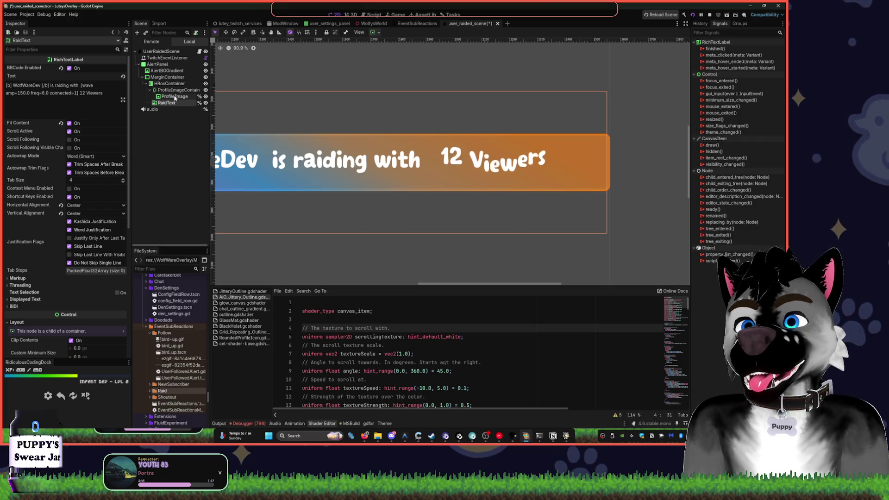
pyautogui.click(174, 96)
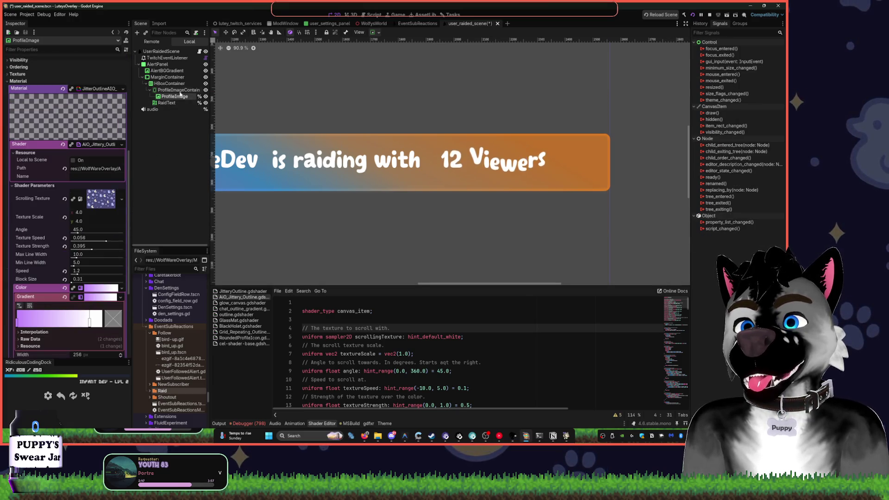
pyautogui.click(278, 188)
pyautogui.scroll(7, 278, 196)
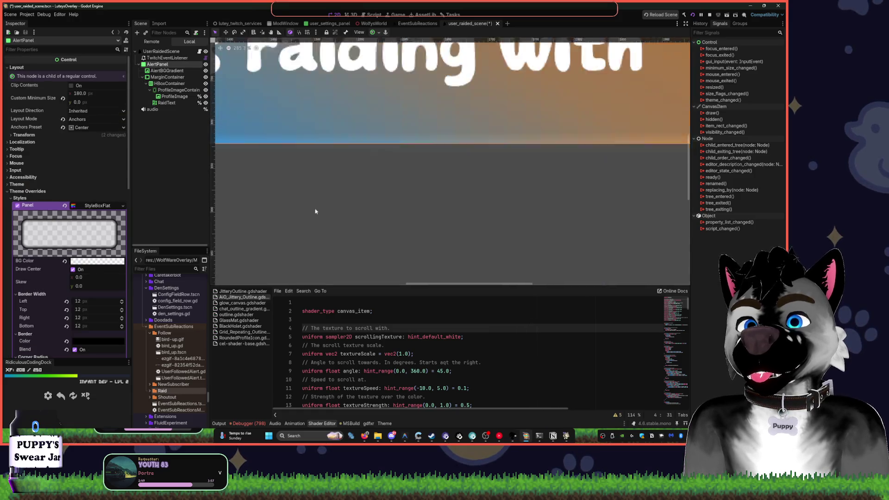
pyautogui.scroll(-5, 97, 250)
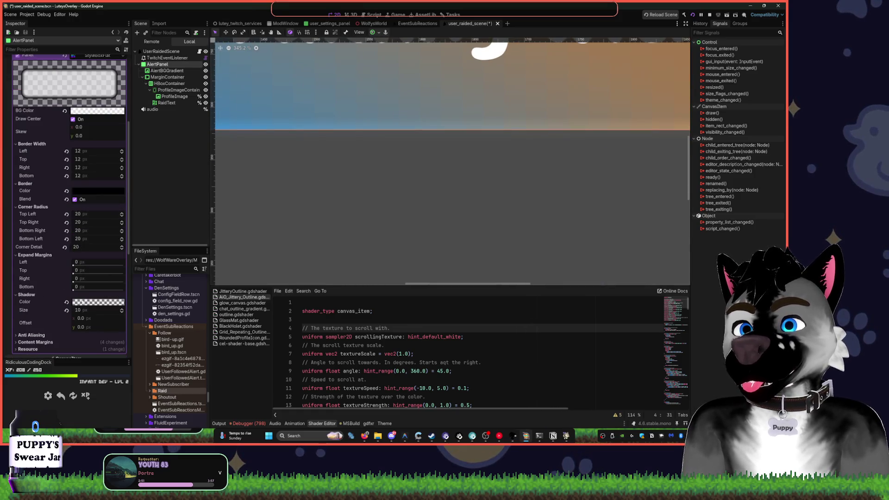
# - Change the AlertPanel's border colour to white
pyautogui.click(96, 191)
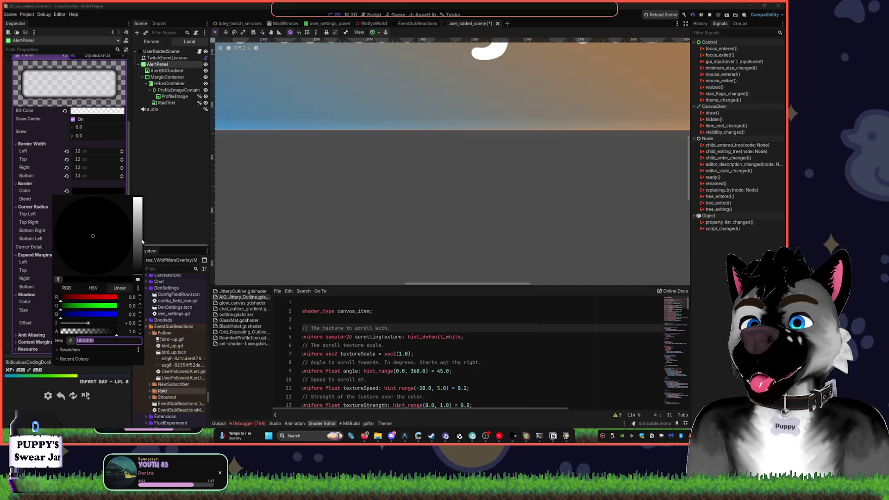
pyautogui.moveTo(137, 245); pyautogui.dragTo(137, 199)
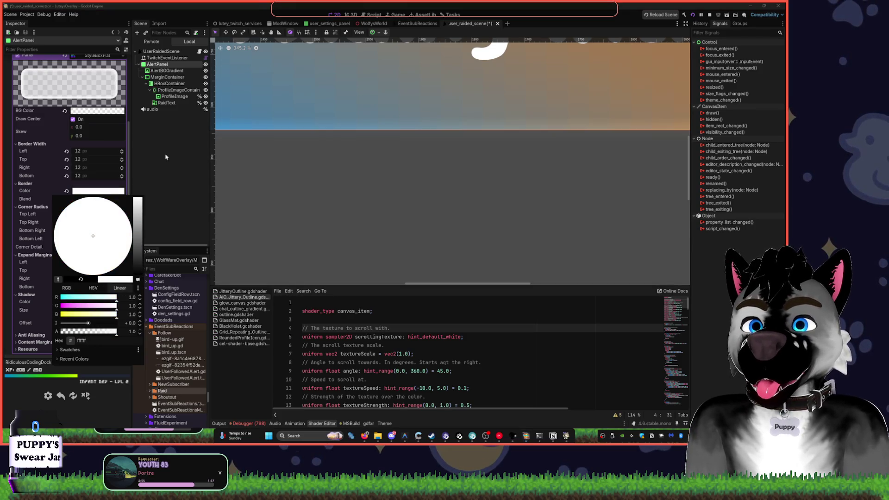
pyautogui.click(323, 166)
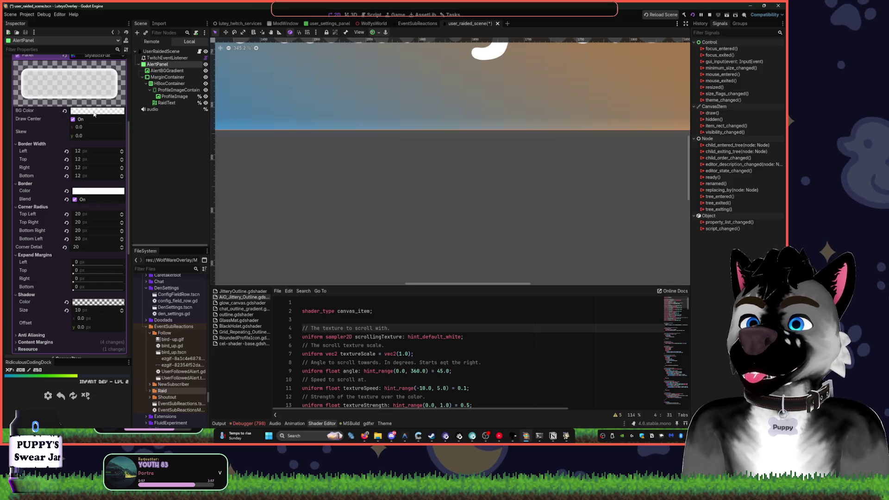
# - Drag the background colour's alpha to zero, then zoom out and select UserRaidedScene
pyautogui.click(95, 113)
pyautogui.moveTo(103, 255); pyautogui.dragTo(60, 257)
pyautogui.click(280, 169)
pyautogui.scroll(-5, 323, 147)
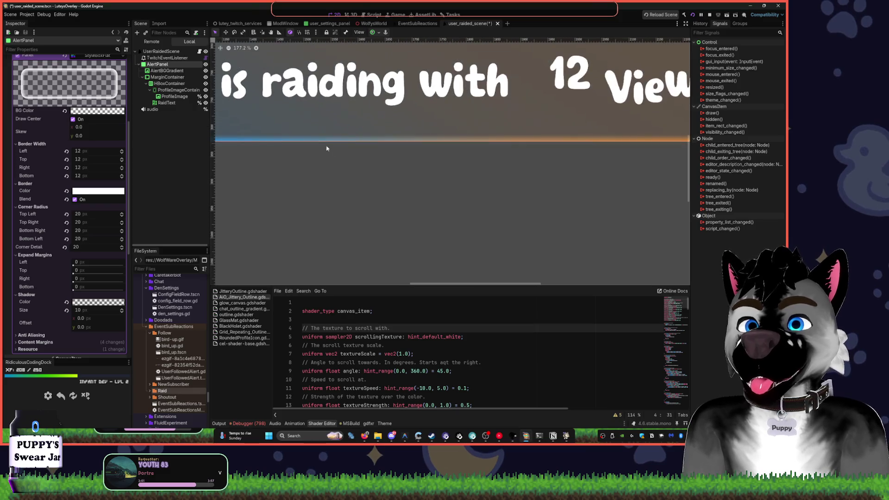
pyautogui.scroll(-3, 433, 191)
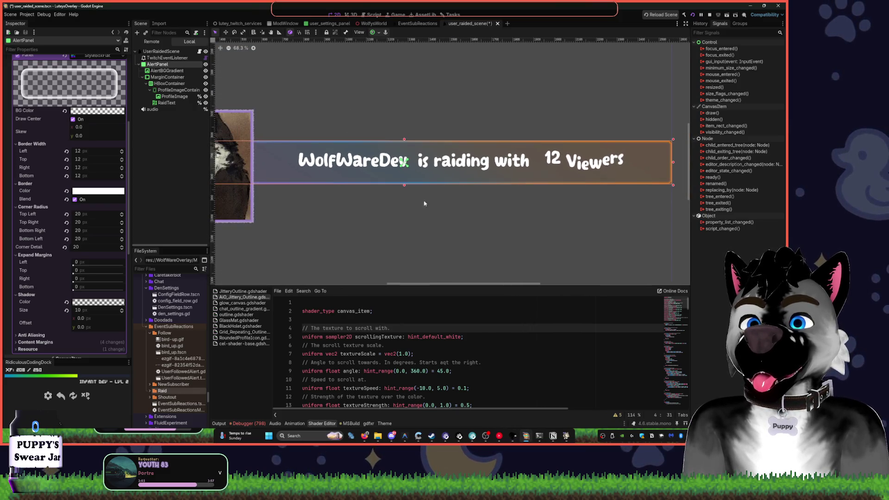
pyautogui.click(426, 76)
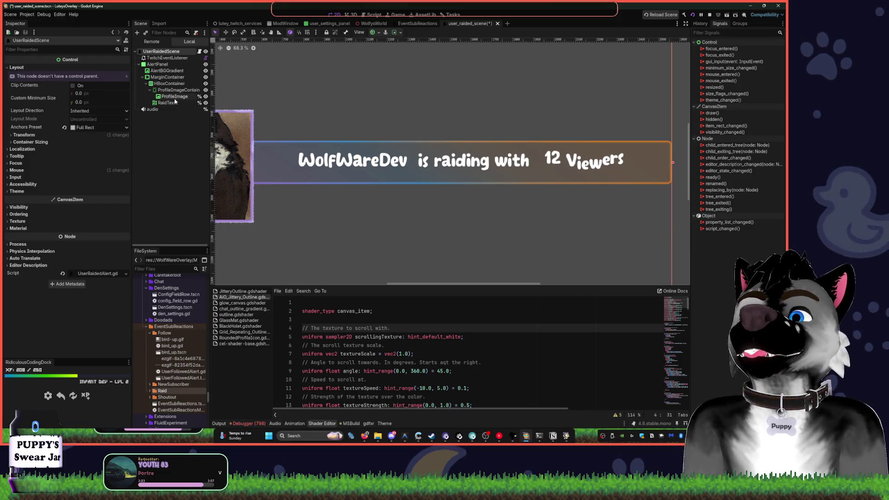
# - Select AlertPanel and save the scene with Ctrl+S
pyautogui.click(157, 64)
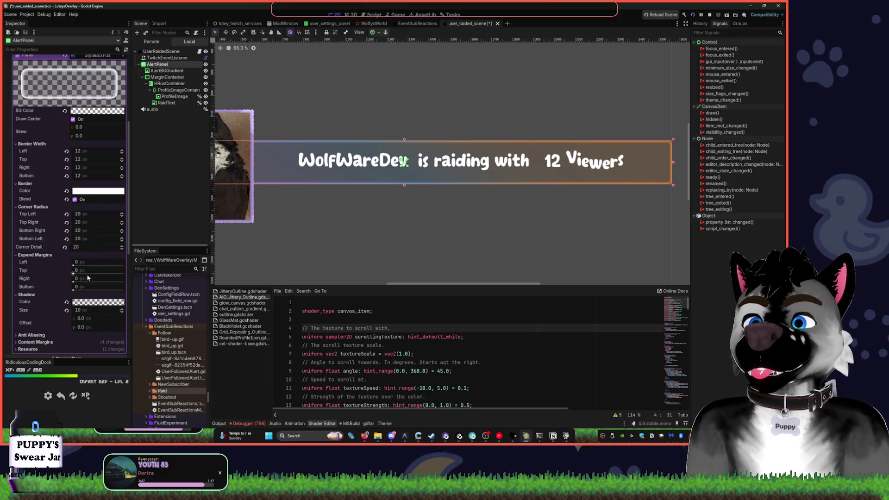
pyautogui.moveTo(89, 304)
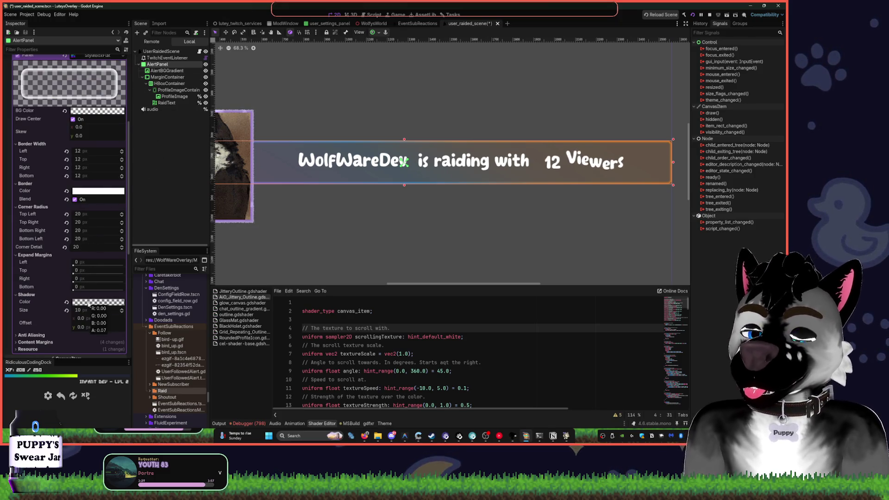
pyautogui.hotkey('ctrl', 's')
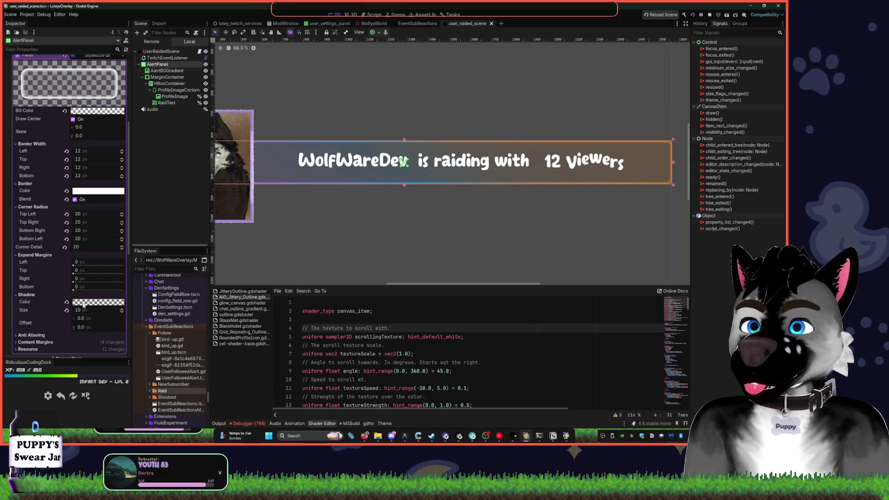
# - Check the panel's shadow colour, then reselect AlertPanel and zoom toward the profile image
pyautogui.click(84, 303)
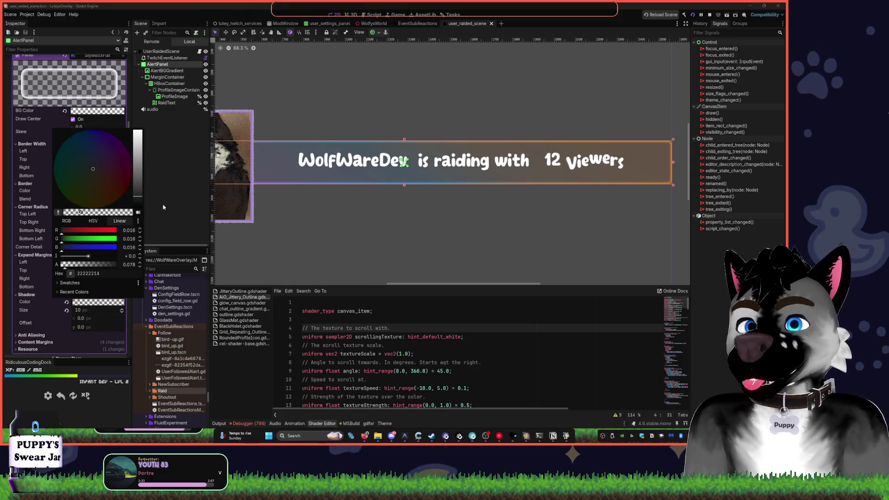
pyautogui.click(333, 224)
pyautogui.click(333, 224)
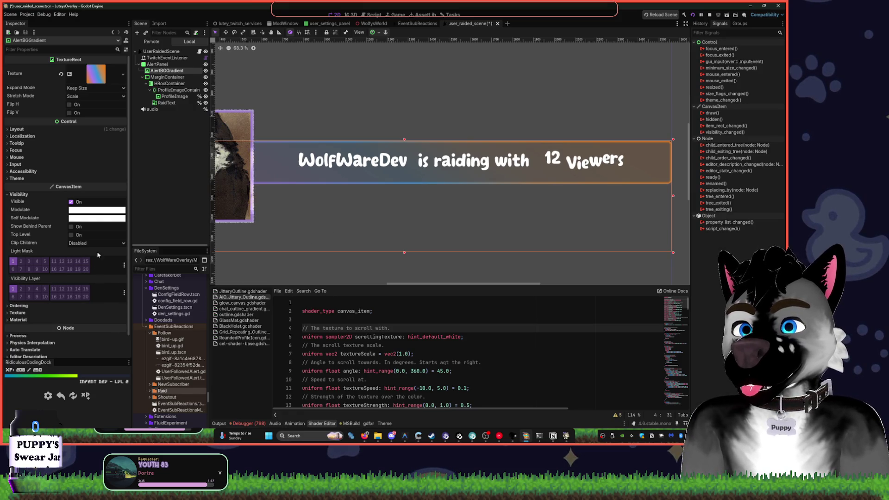
pyautogui.click(160, 65)
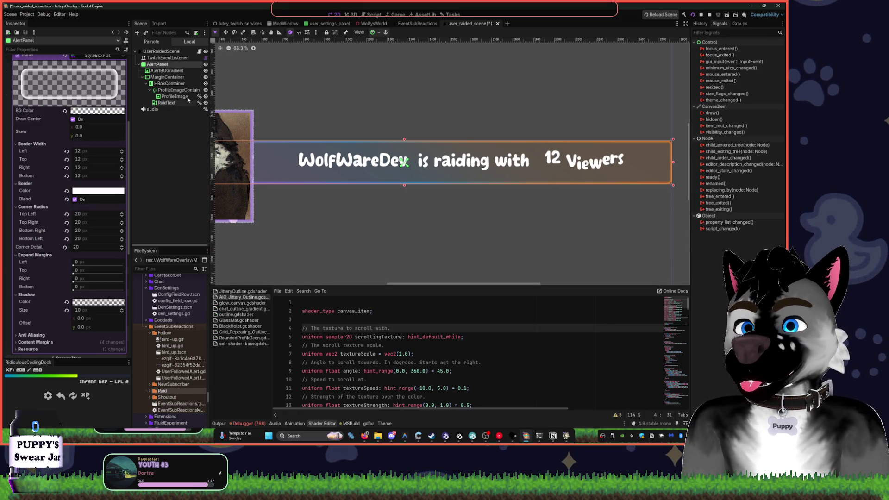
pyautogui.scroll(6, 354, 147)
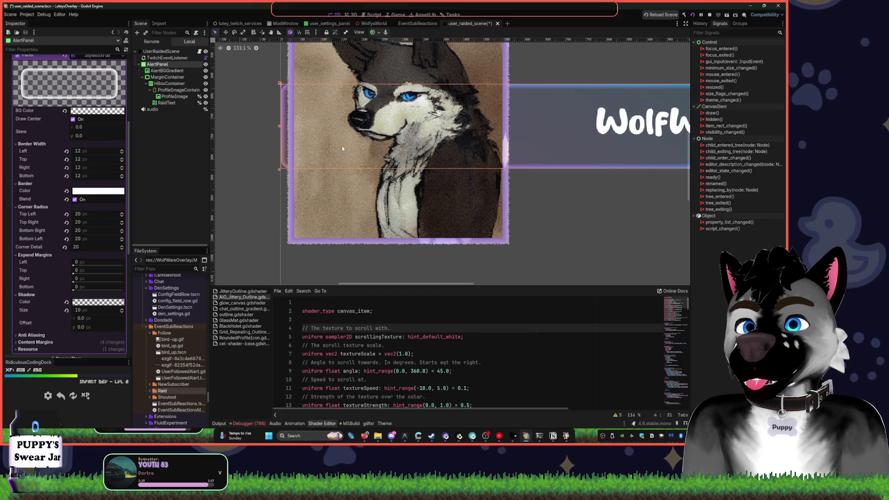
# - Set ProfileImage's custom minimum width and height to 512/1.2 (426.667)
pyautogui.click(175, 96)
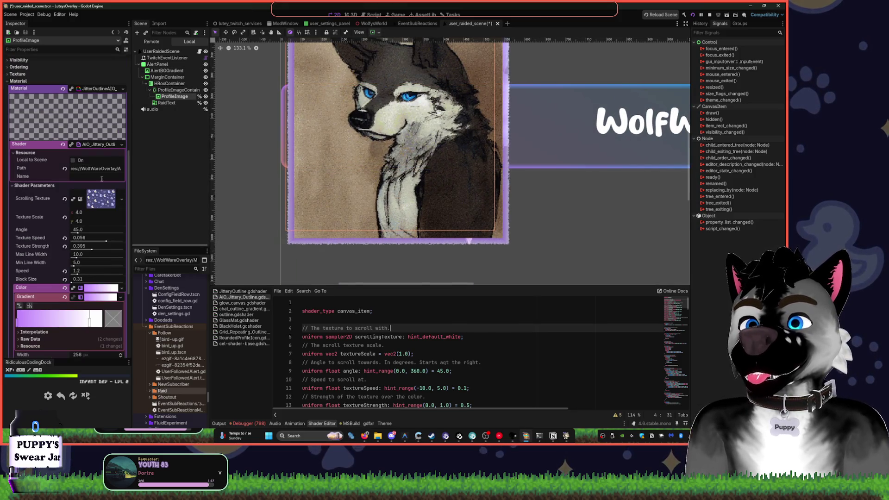
pyautogui.scroll(5, 95, 153)
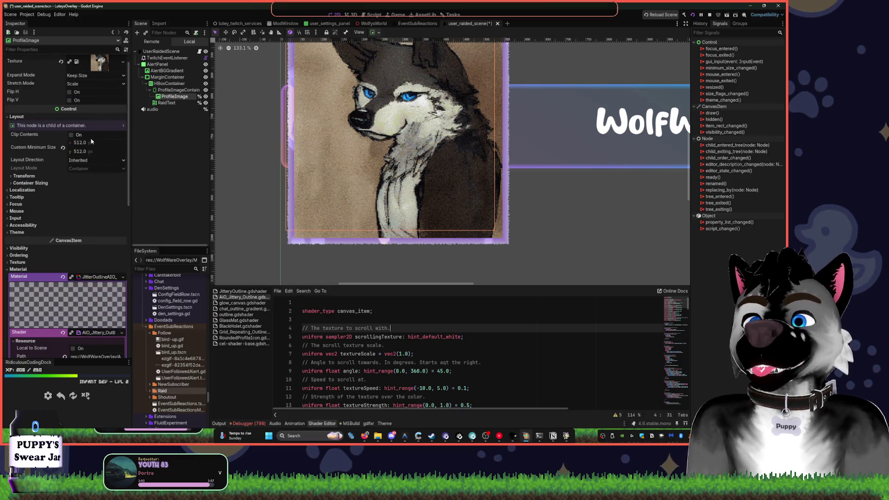
pyautogui.click(89, 142)
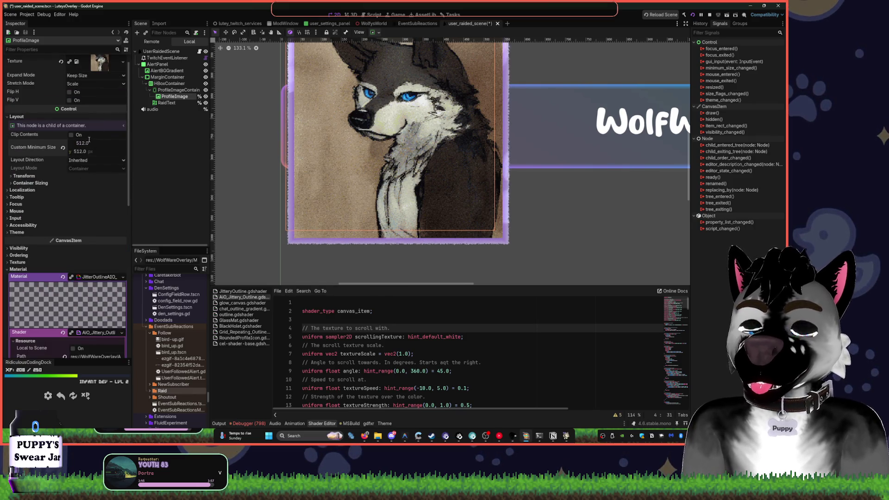
pyautogui.write('71')
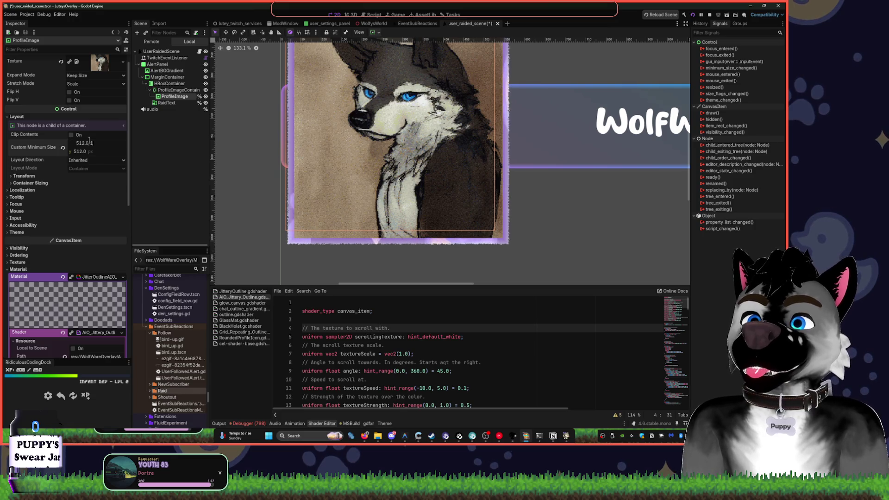
pyautogui.write('.2')
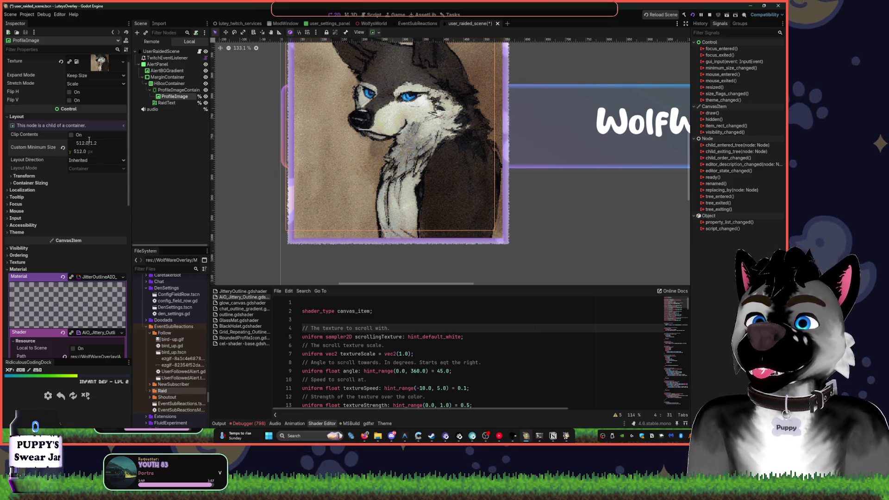
pyautogui.press('Return')
pyautogui.click(105, 151)
pyautogui.click(106, 150)
pyautogui.write('/1.2')
pyautogui.press('Return')
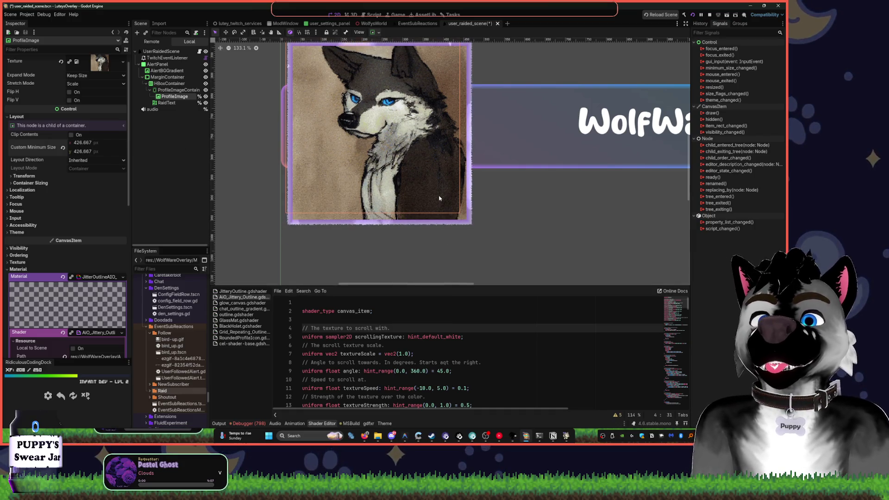
pyautogui.scroll(-10, 439, 198)
pyautogui.click(548, 103)
pyautogui.moveTo(423, 66); pyautogui.dragTo(418, 66)
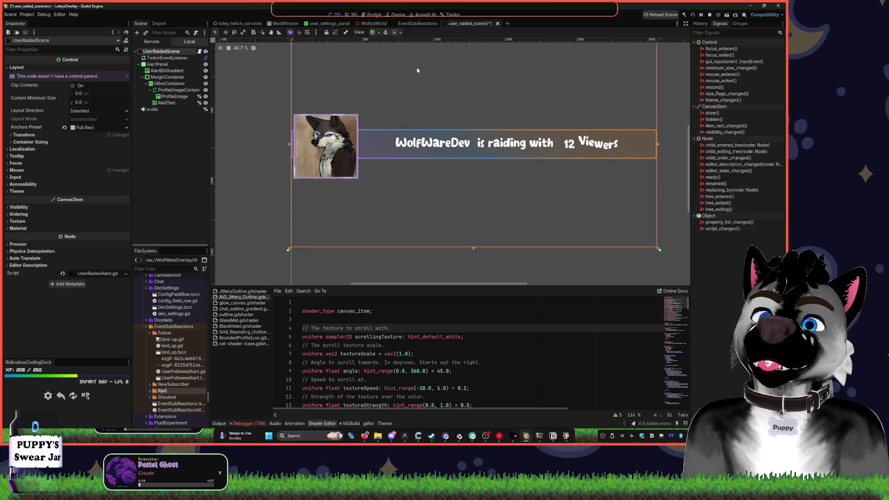
# - Inspect the profile image, HBoxContainer and ProfileImageContainer nodes of the banner
pyautogui.click(306, 142)
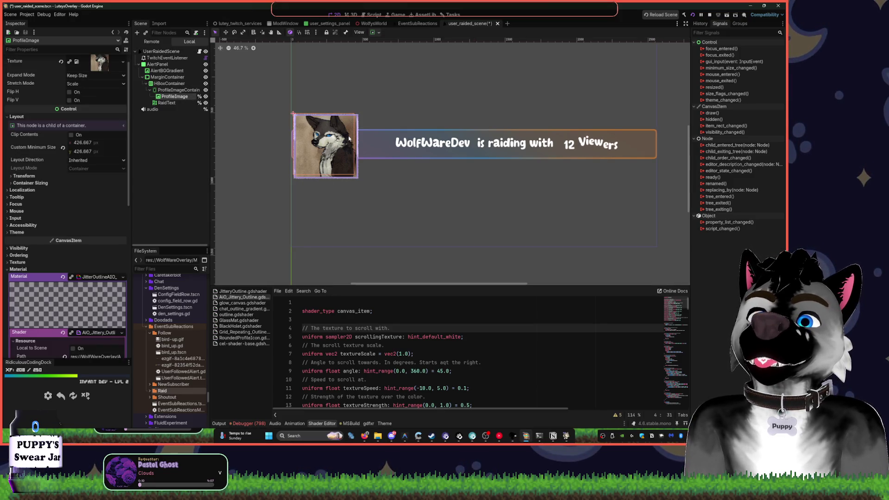
pyautogui.write('w')
pyautogui.click(176, 83)
pyautogui.click(178, 90)
pyautogui.click(151, 90)
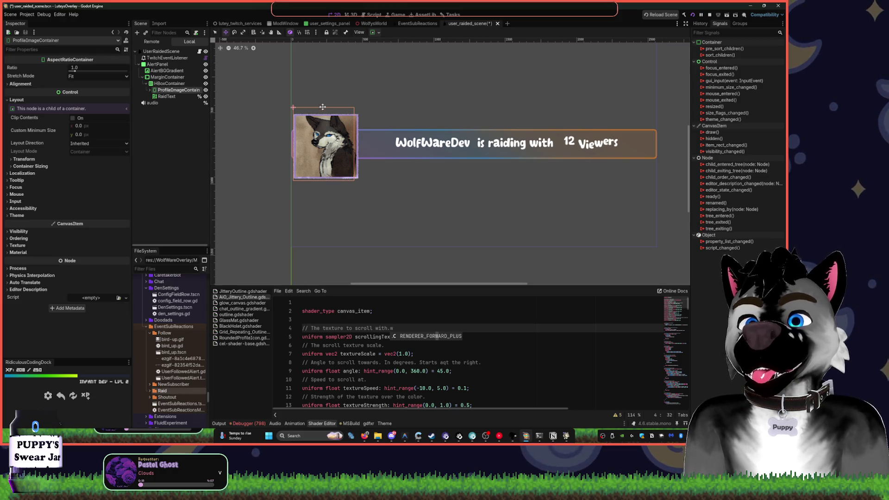
pyautogui.click(350, 142)
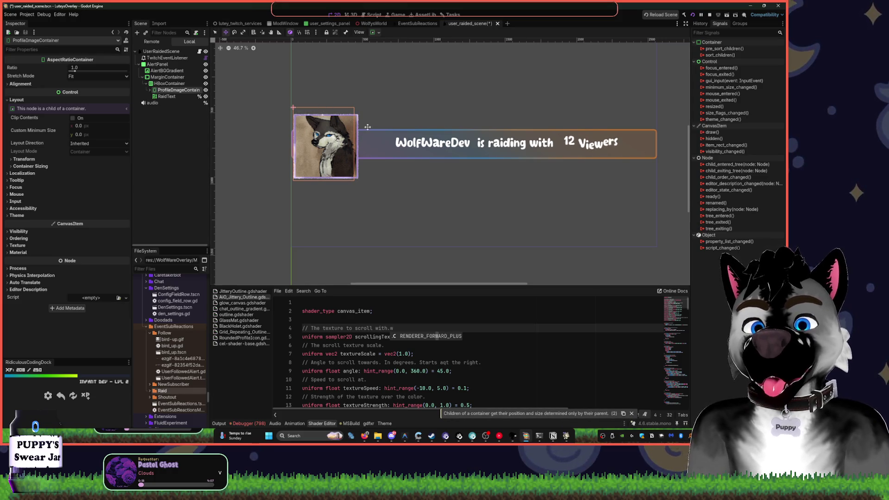
pyautogui.click(373, 152)
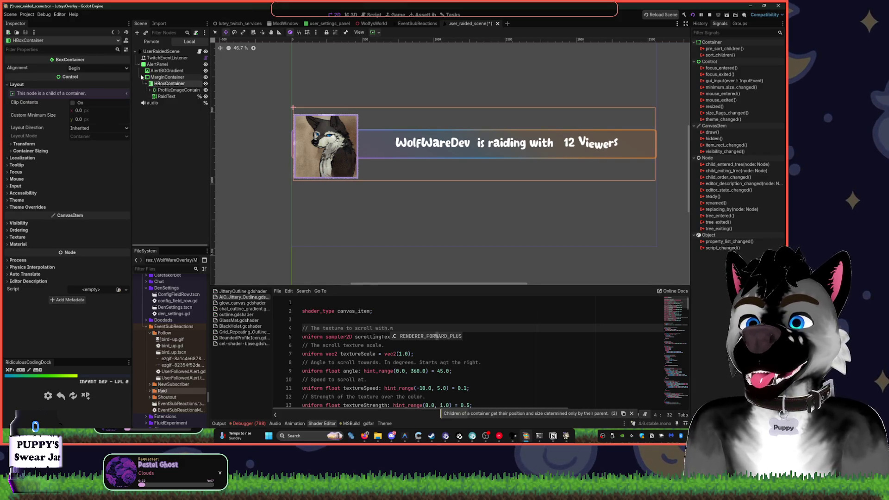
pyautogui.click(164, 90)
pyautogui.click(347, 150)
# - Undo the accidental margin container move and re-expand the HBoxContainer branch
pyautogui.moveTo(315, 148); pyautogui.dragTo(331, 141)
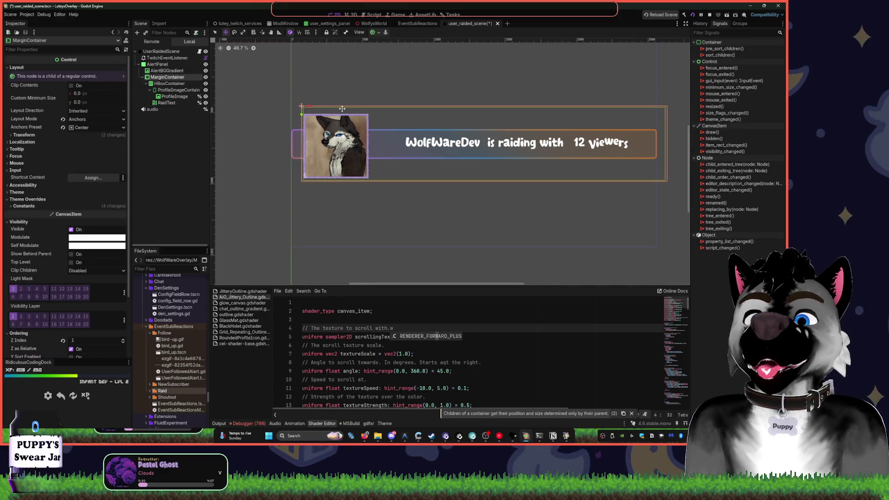
pyautogui.hotkey('ctrl', 'z')
pyautogui.click(147, 83)
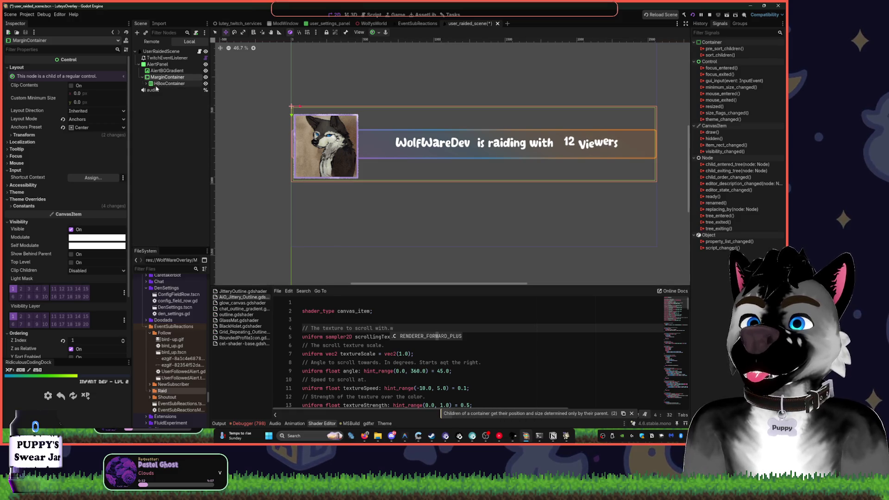
pyautogui.click(168, 83)
pyautogui.click(167, 77)
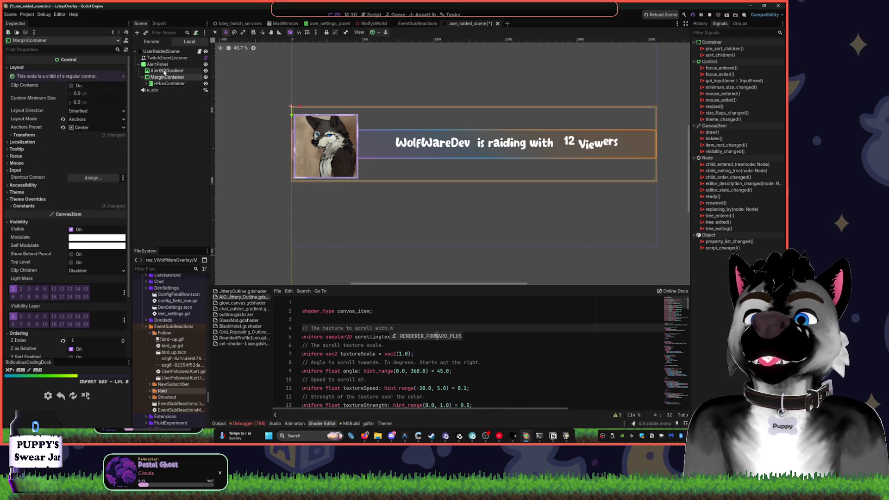
pyautogui.click(142, 77)
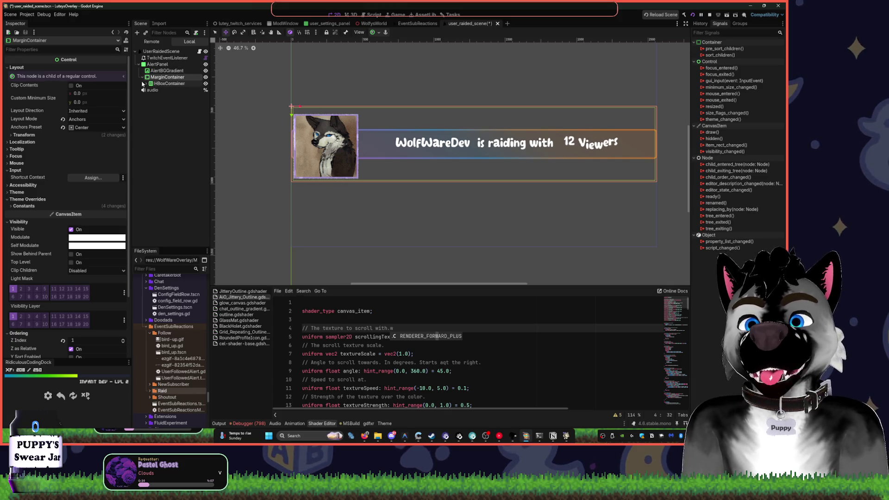
pyautogui.click(142, 77)
pyautogui.click(167, 83)
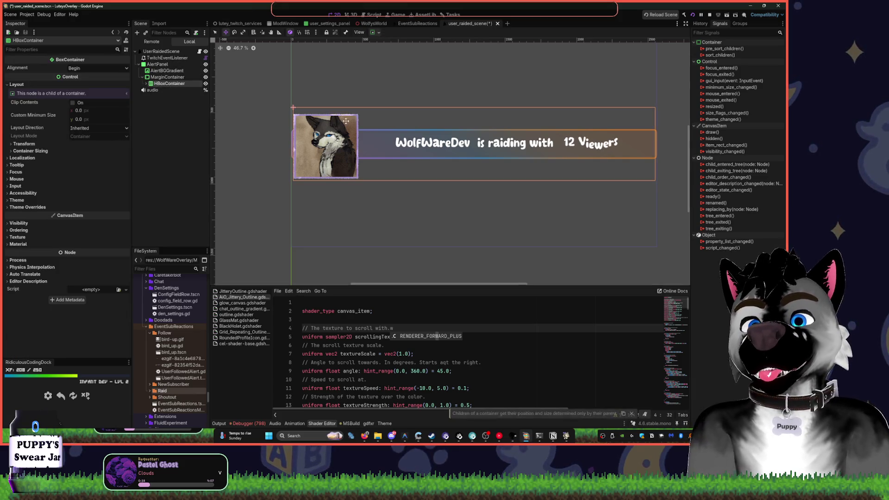
pyautogui.click(147, 84)
# - Toggle the profile image's visibility, leaving it visible, then select RaidText
pyautogui.click(205, 91)
pyautogui.click(205, 90)
pyautogui.click(205, 90)
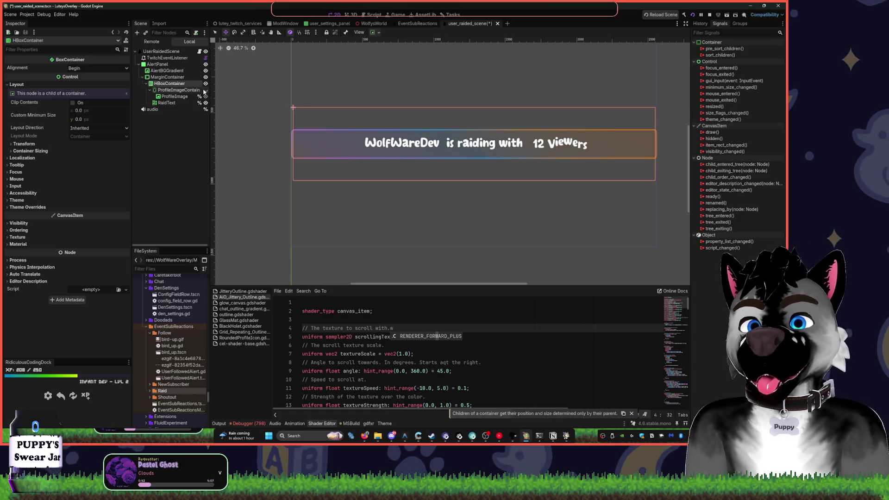
pyautogui.click(205, 90)
pyautogui.click(149, 90)
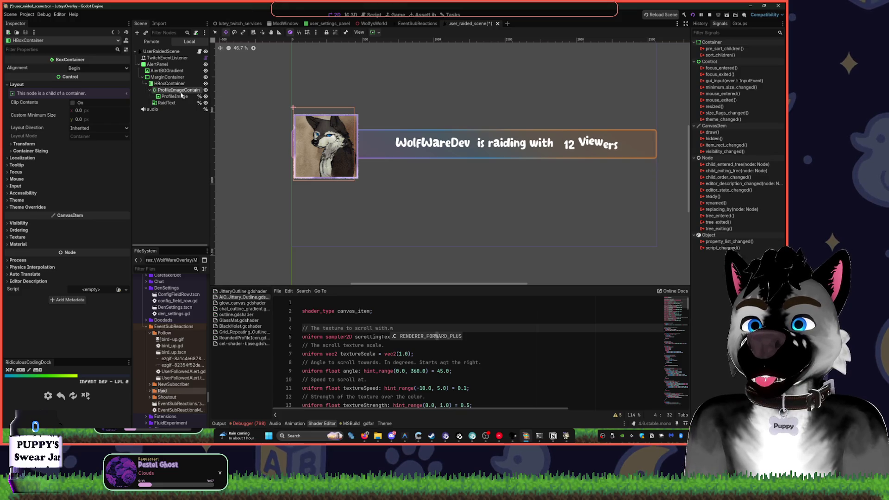
pyautogui.click(149, 91)
pyautogui.click(166, 96)
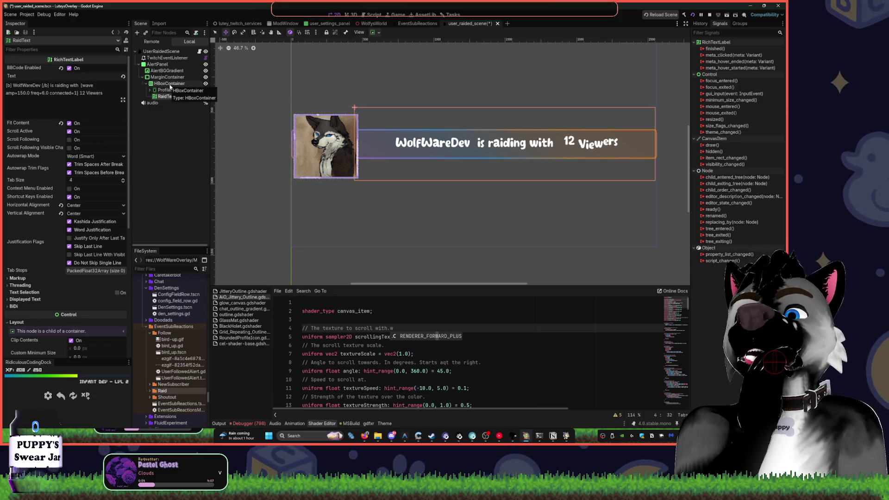
# - Clear the selection and save the scene with Ctrl+S
pyautogui.click(172, 149)
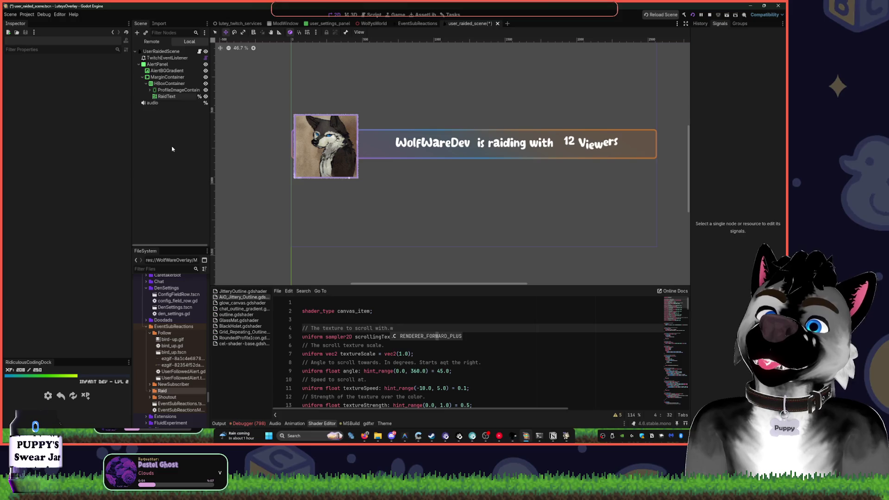
pyautogui.hotkey('ctrl', 's')
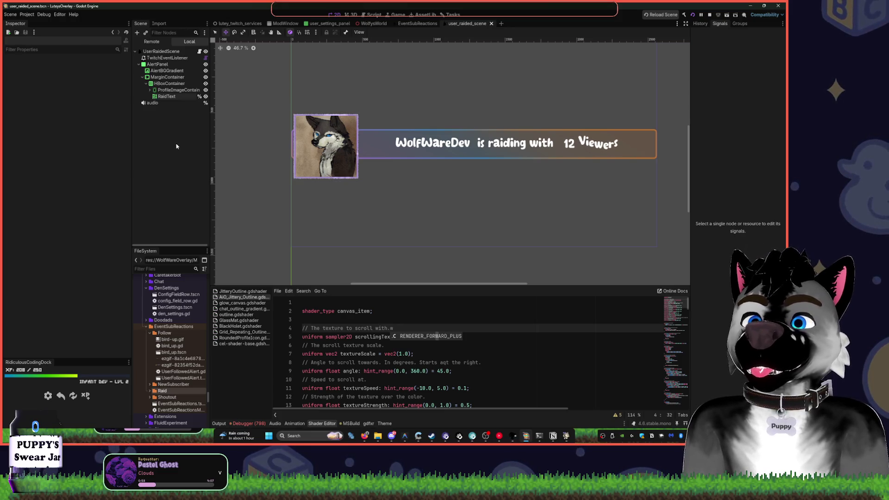
pyautogui.click(315, 32)
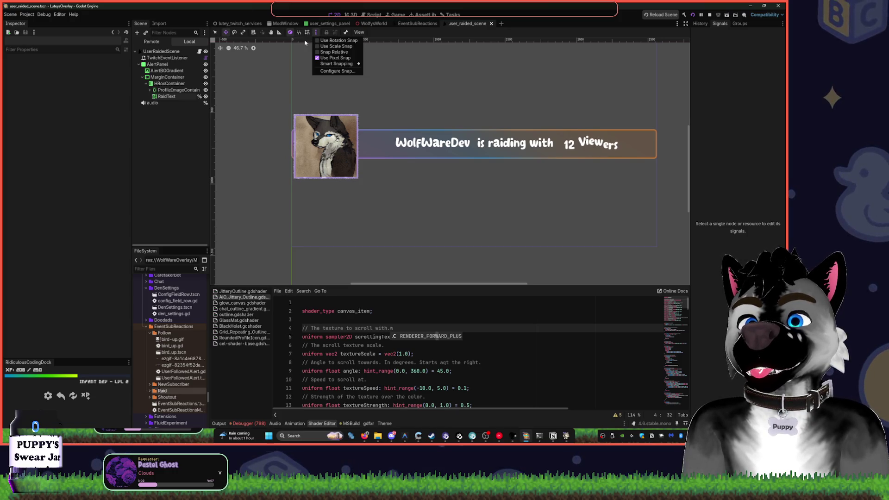
pyautogui.click(164, 158)
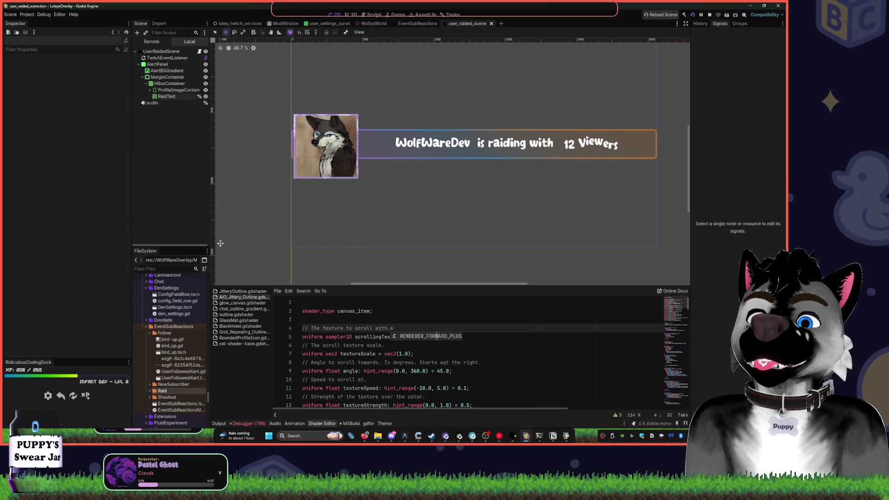
pyautogui.click(364, 435)
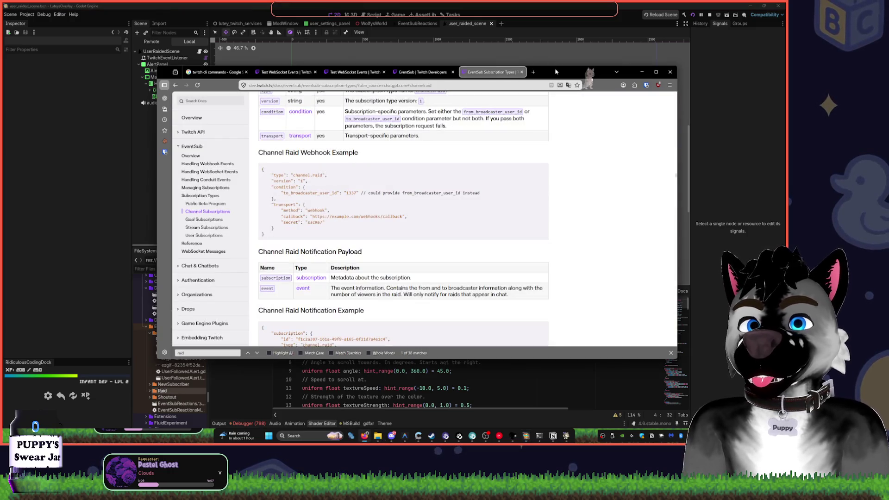
pyautogui.click(641, 72)
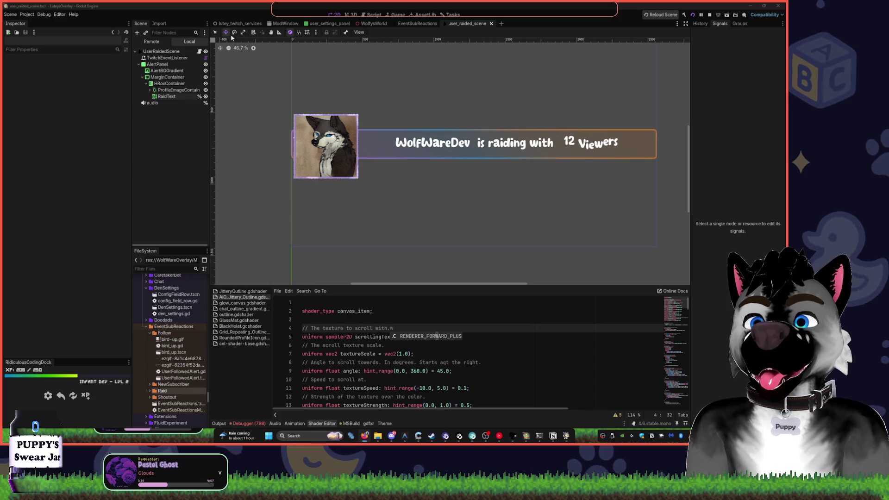
pyautogui.click(374, 23)
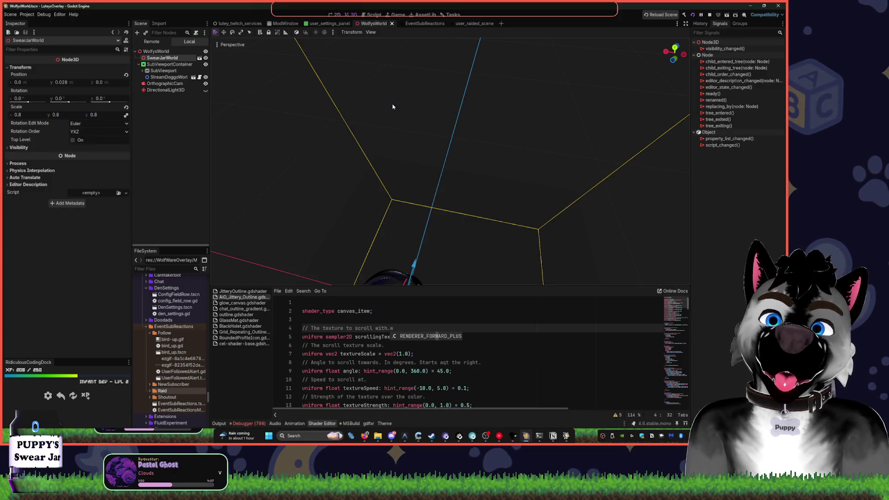
# - Save the WolfysWorld scene, then open user_settings_panel and select PronounLabel
pyautogui.press('f')
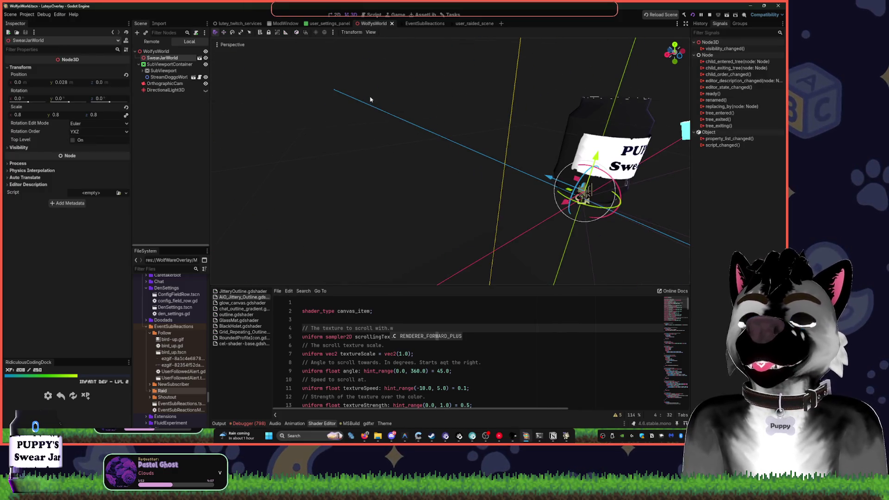
pyautogui.hotkey('ctrl', 's')
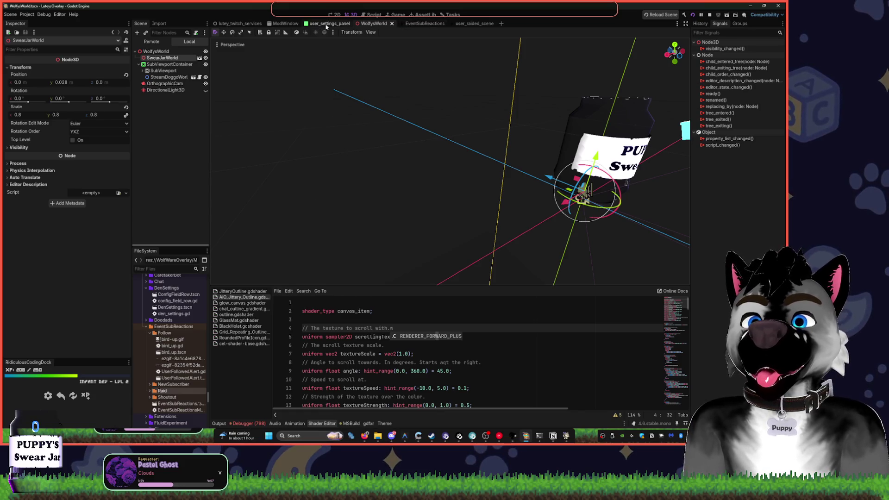
pyautogui.click(326, 24)
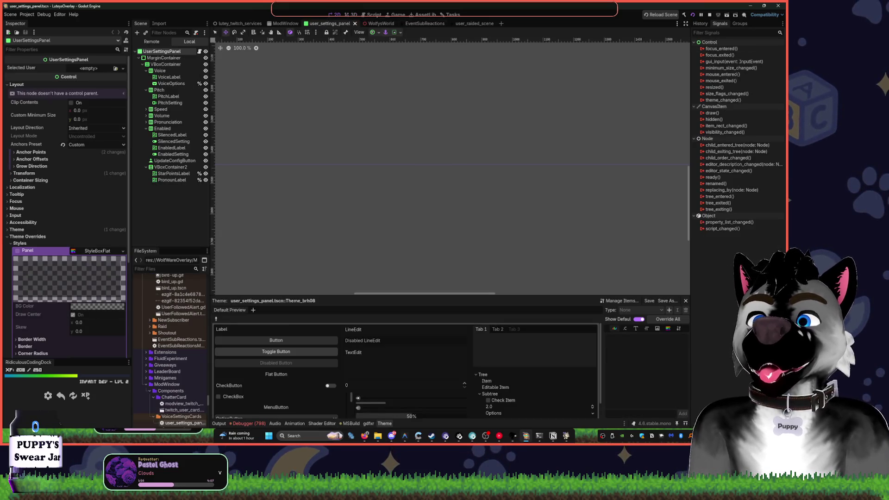
pyautogui.scroll(-1, 450, 101)
pyautogui.scroll(-1, 428, 98)
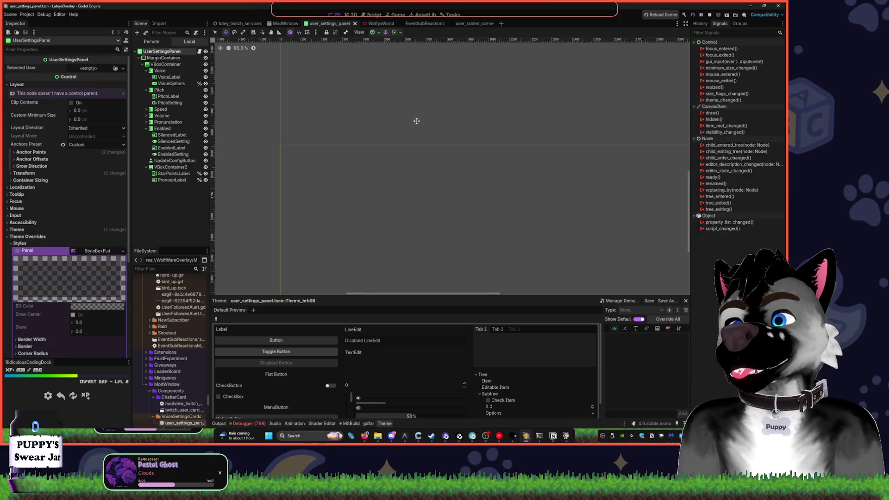
pyautogui.scroll(2, 380, 114)
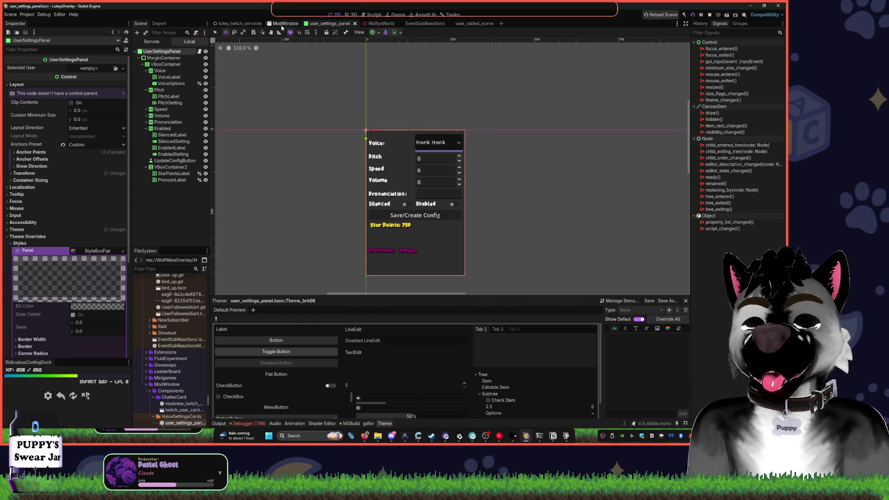
pyautogui.click(176, 181)
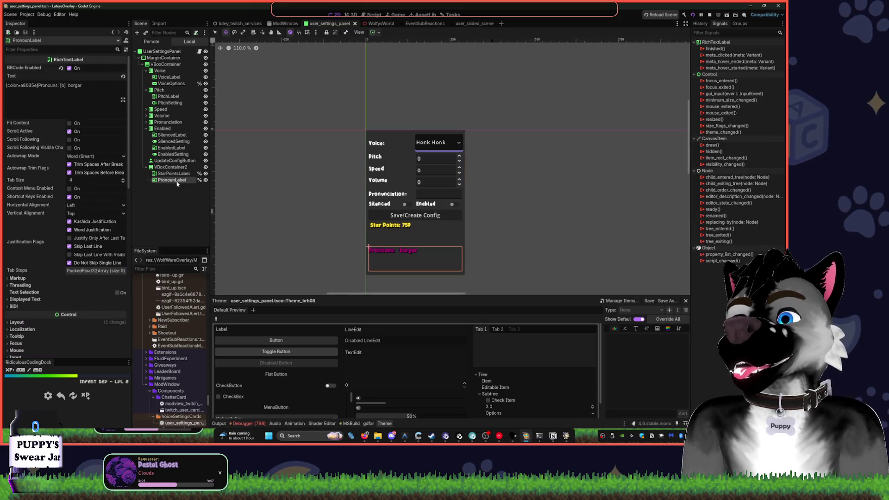
# - Edit PronounLabel's BBCode text so it ends with 'borgar [br] [/b]'
pyautogui.click(39, 86)
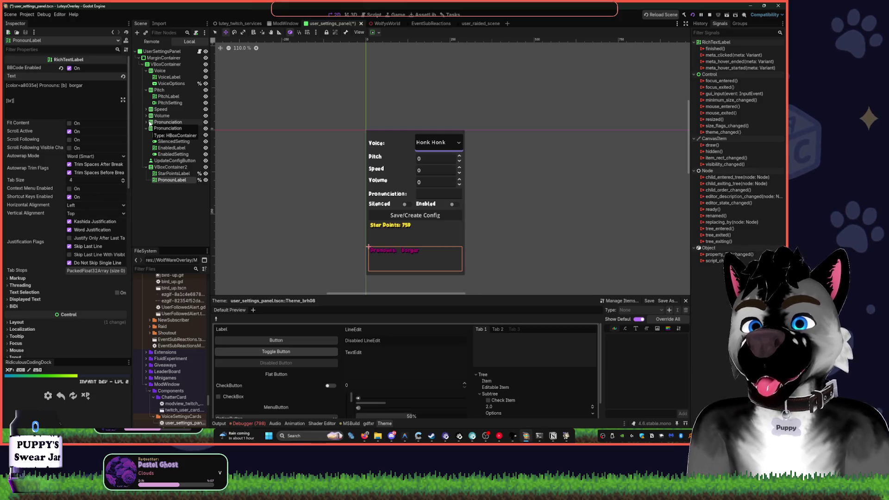
pyautogui.press('BackSpace')
pyautogui.press('BackSpace')
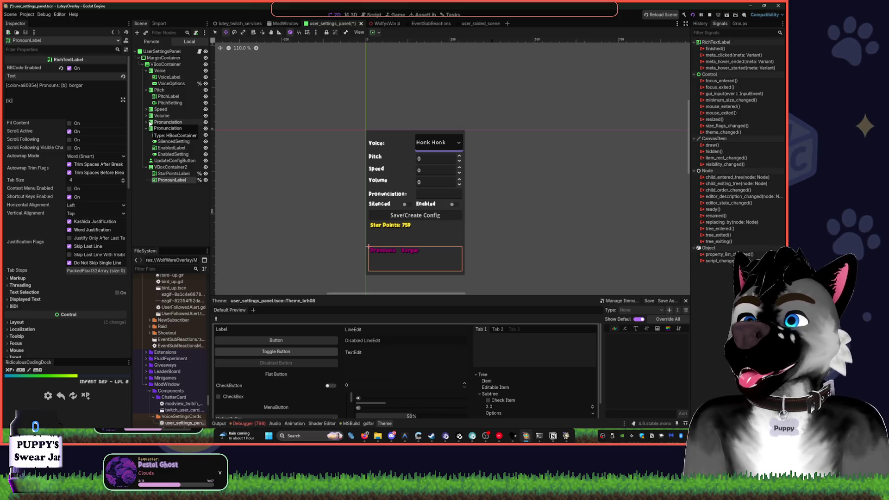
pyautogui.press('Delete')
pyautogui.press('Delete')
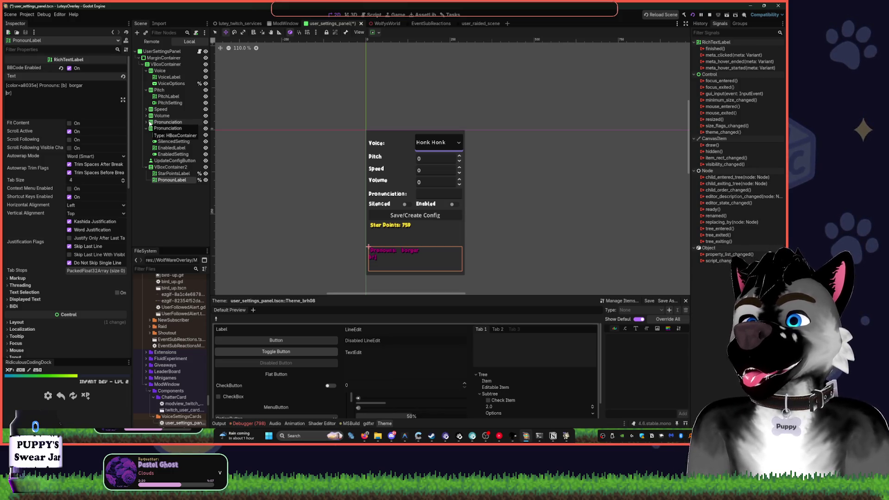
pyautogui.press('BackSpace')
pyautogui.write('[br] [font')
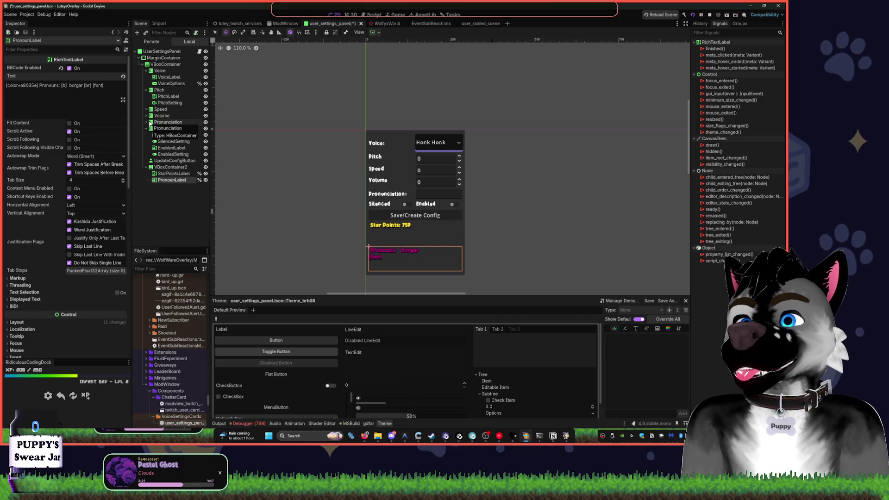
pyautogui.hotkey('ctrl', 'z')
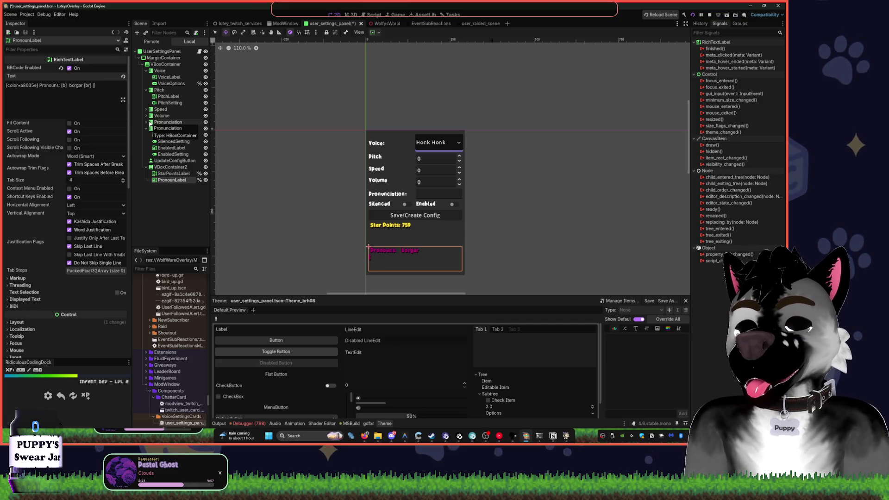
pyautogui.write('b]')
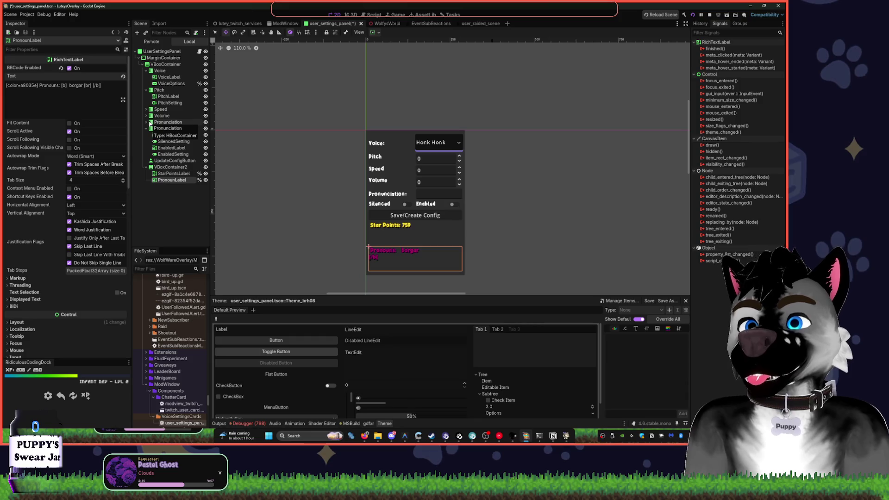
pyautogui.write(']')
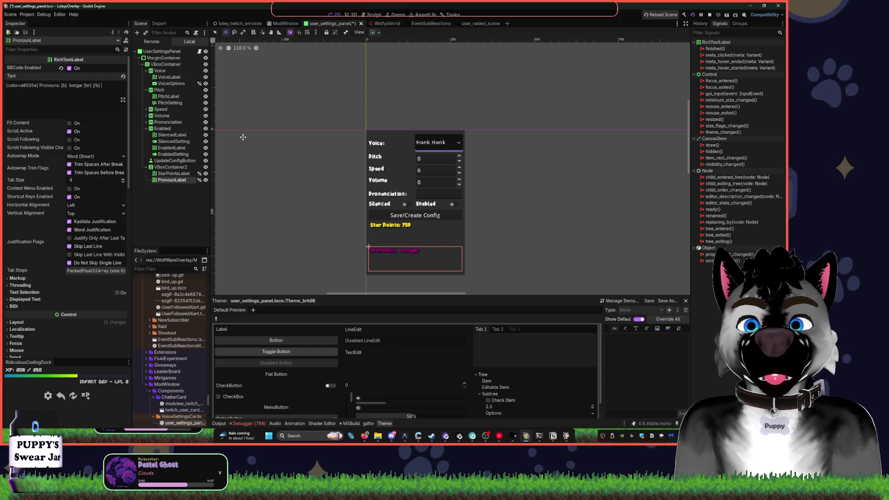
pyautogui.scroll(6, 398, 249)
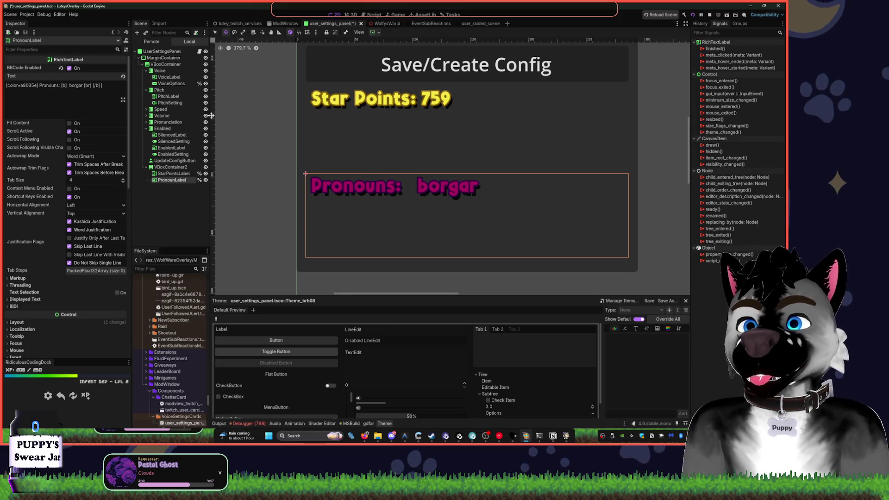
# - Try a Separation constant override on VBoxContainer2 holding the labels, then undo it
pyautogui.click(170, 219)
pyautogui.click(173, 182)
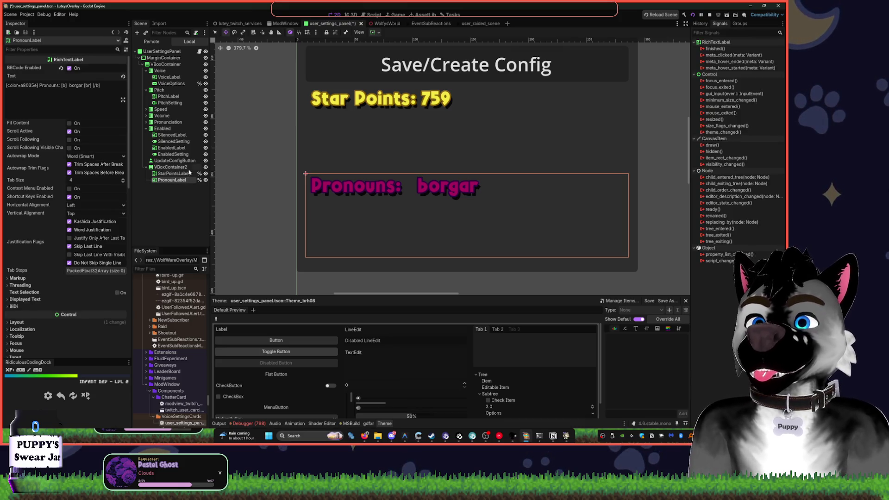
pyautogui.click(172, 174)
pyautogui.click(170, 167)
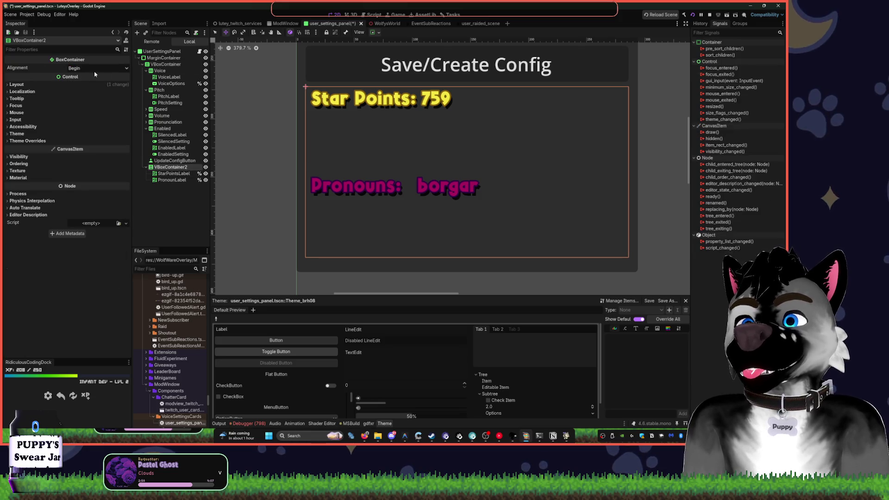
pyautogui.click(27, 141)
pyautogui.click(24, 147)
pyautogui.click(18, 155)
pyautogui.hotkey('ctrl', 'z')
pyautogui.hotkey('ctrl', 'z')
pyautogui.hotkey('ctrl', 'z')
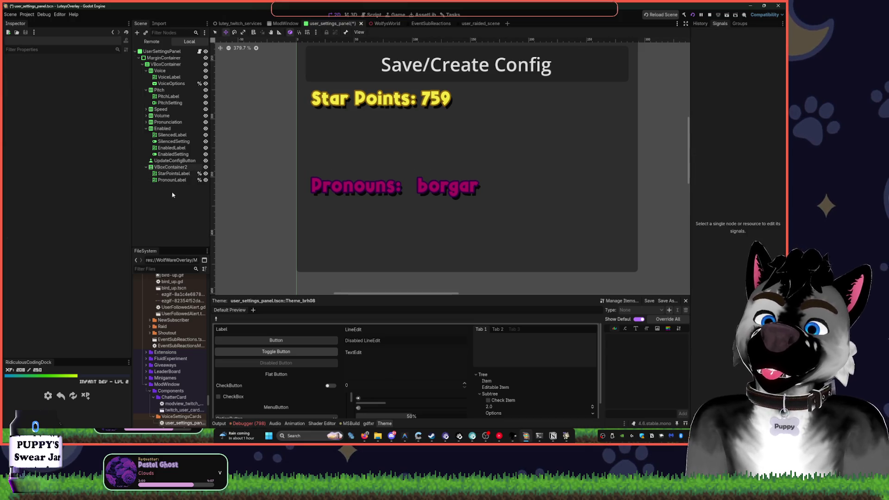
# - Toggle vertical Expand off and back on for StarPointsLabel and PronounLabel, leaving it unchanged
pyautogui.click(172, 173)
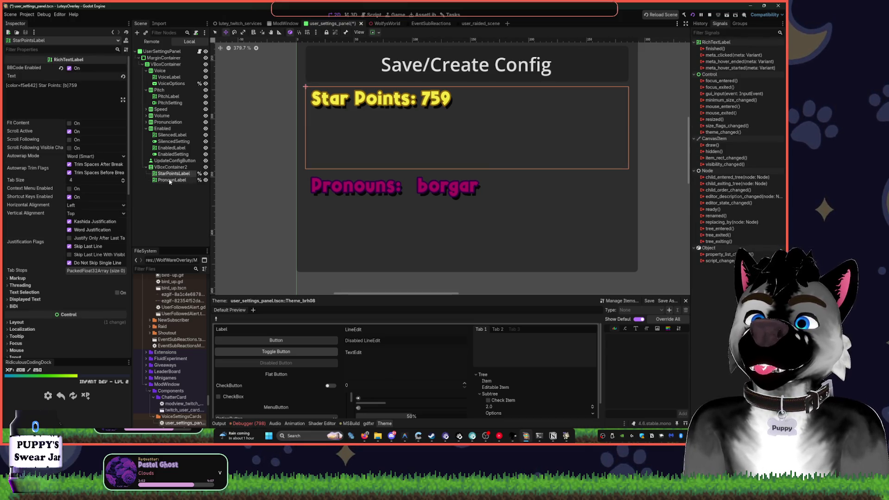
pyautogui.keyDown('ctrl'); pyautogui.click(170, 181); pyautogui.keyUp('ctrl')
pyautogui.click(375, 32)
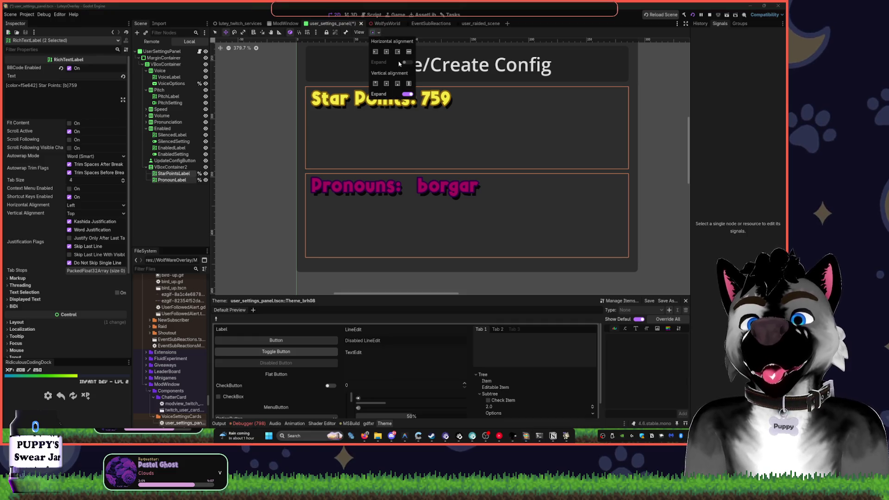
pyautogui.click(408, 94)
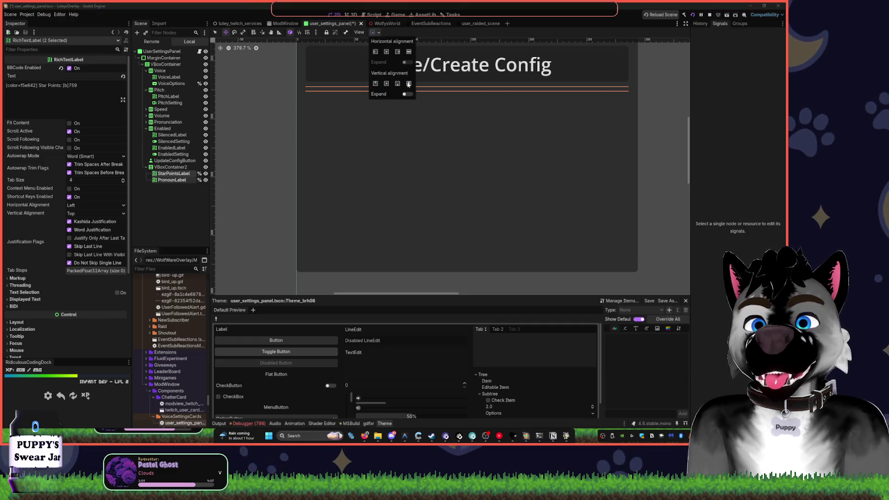
pyautogui.click(406, 94)
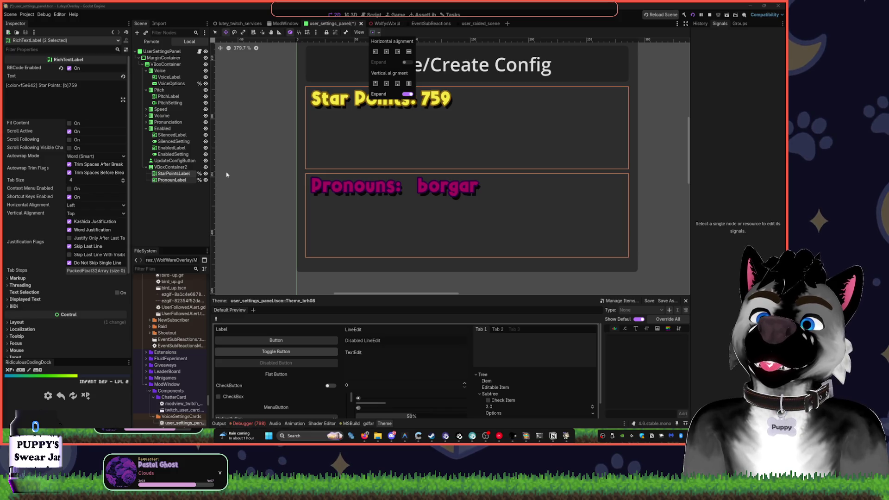
pyautogui.click(174, 208)
pyautogui.click(174, 174)
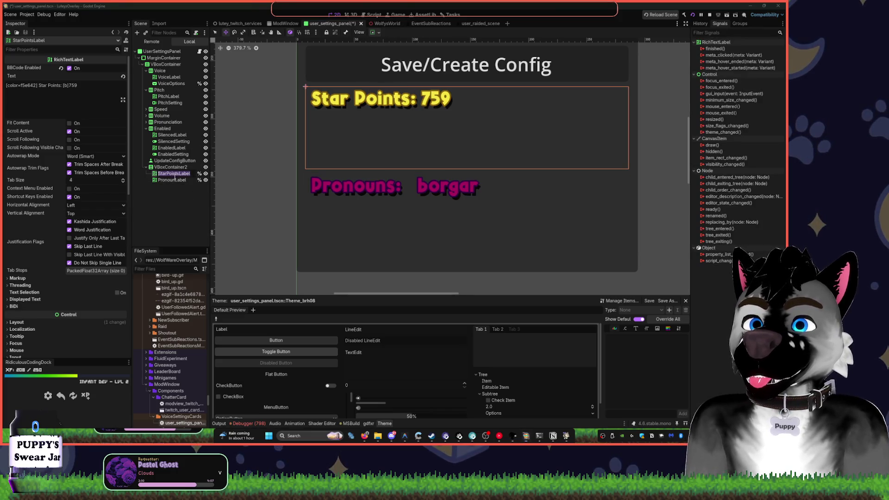
pyautogui.click(171, 180)
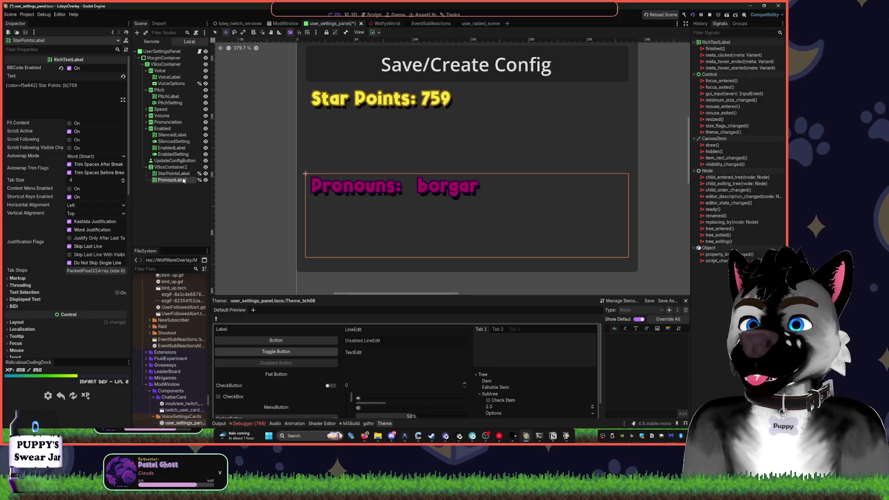
pyautogui.click(374, 32)
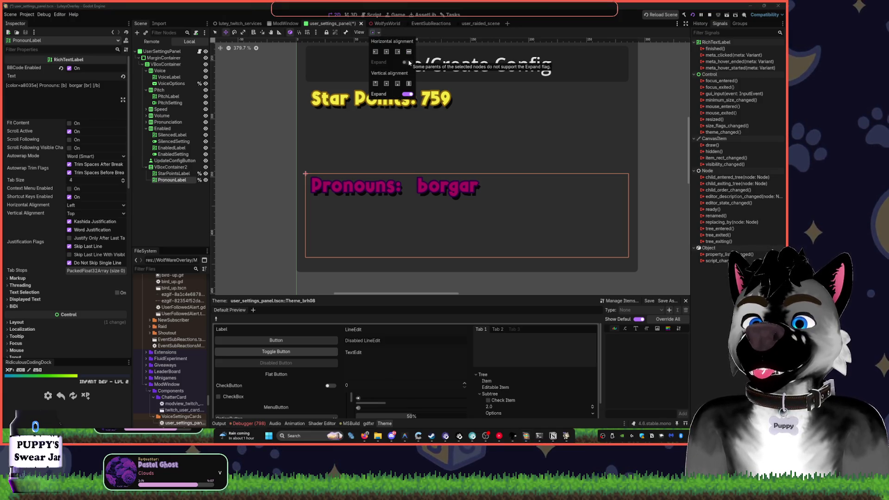
pyautogui.click(154, 229)
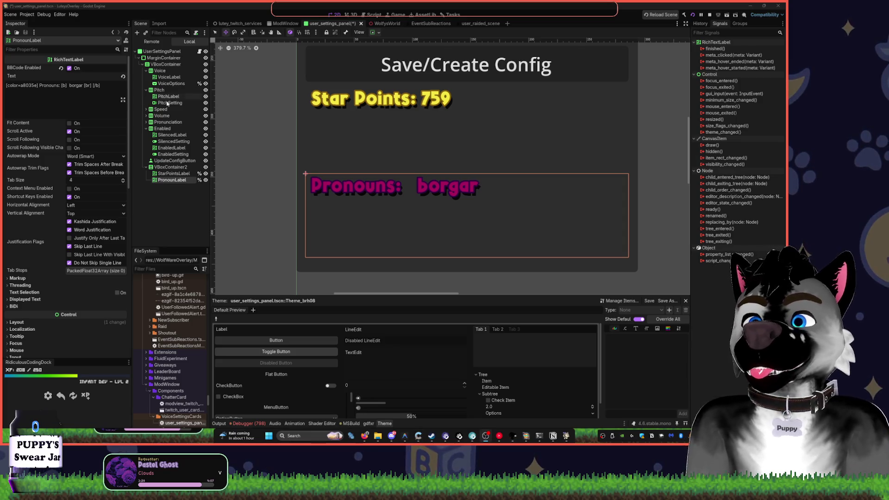
# - Collapse VBoxContainer2's Theme Overrides, save the settings panel scene, and switch to EventSubReactions
pyautogui.scroll(-3, 350, 157)
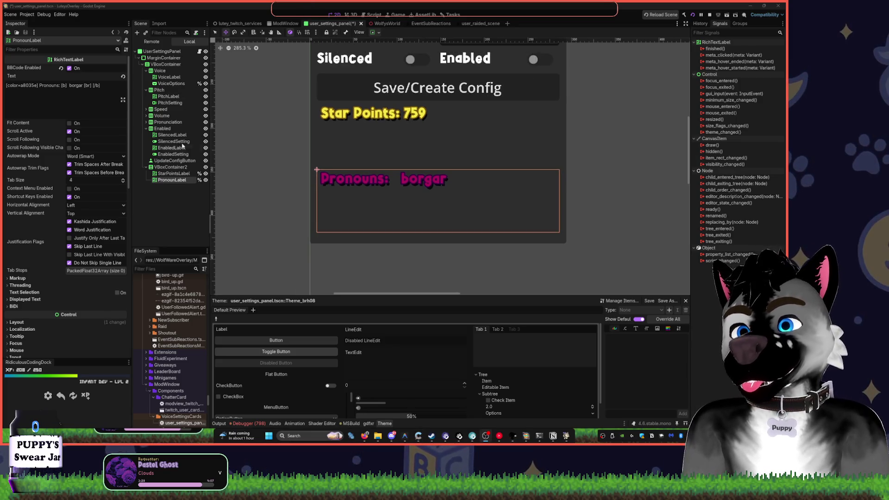
pyautogui.click(172, 167)
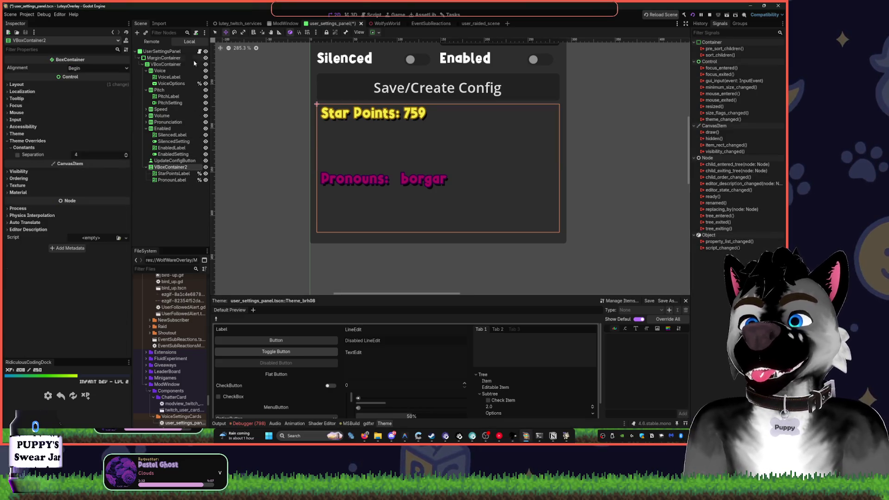
pyautogui.click(11, 148)
pyautogui.click(10, 141)
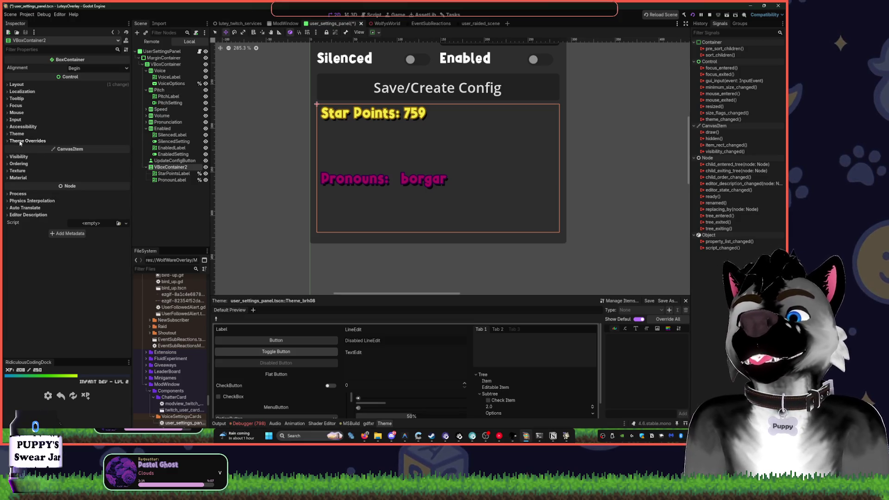
pyautogui.hotkey('ctrl', 's')
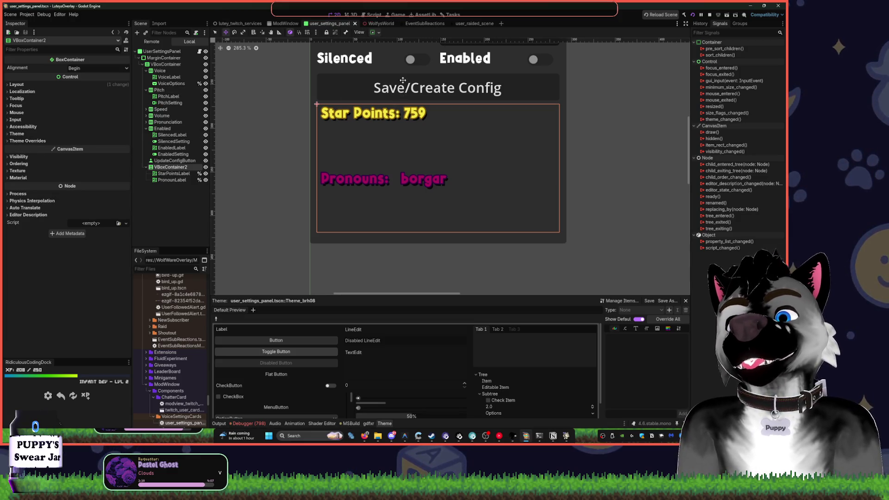
pyautogui.scroll(-5, 370, 230)
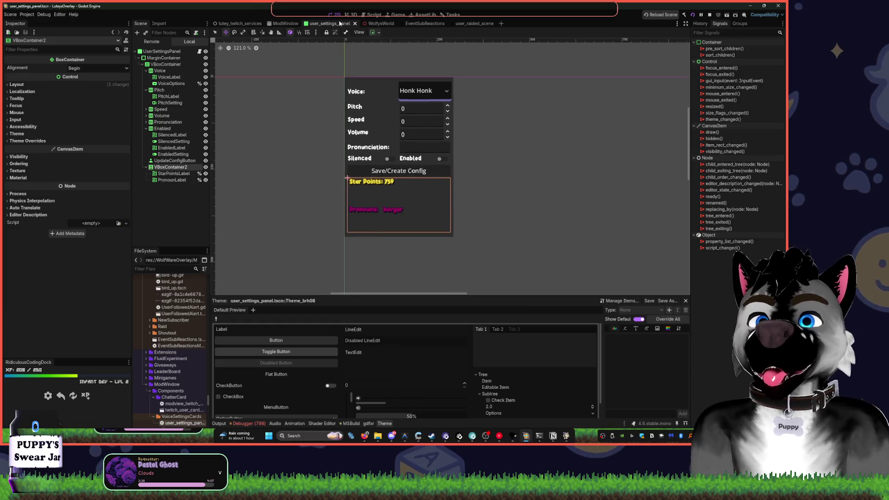
pyautogui.click(419, 24)
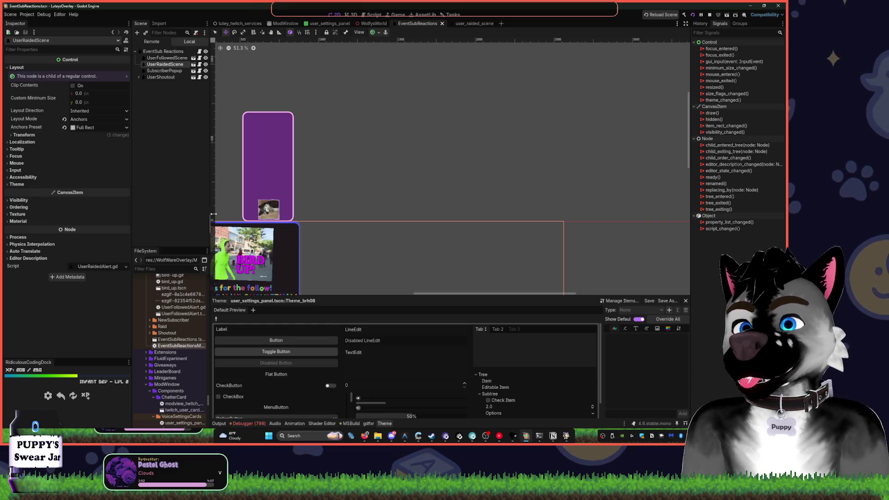
# - Open StreamDoggoWorld.tscn from the quick scene finder by searching 'stre'
pyautogui.hotkey('ctrl', 'shift', 'o')
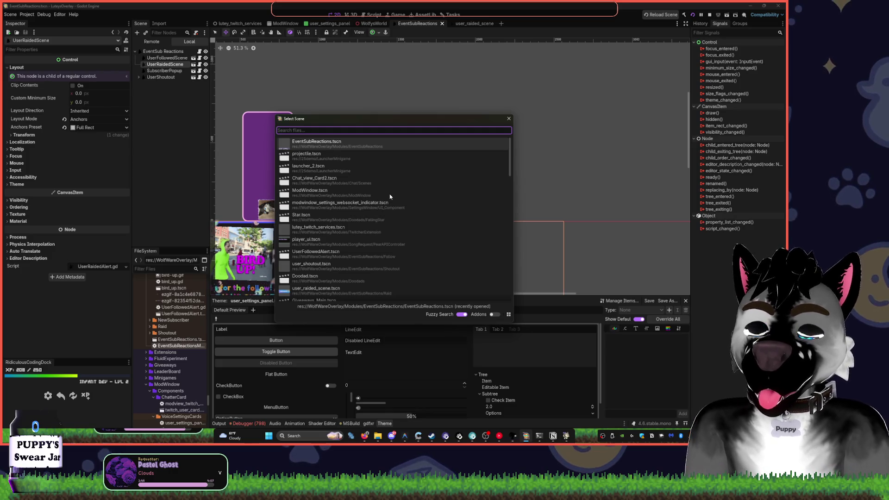
pyautogui.write('stre')
pyautogui.press('Down')
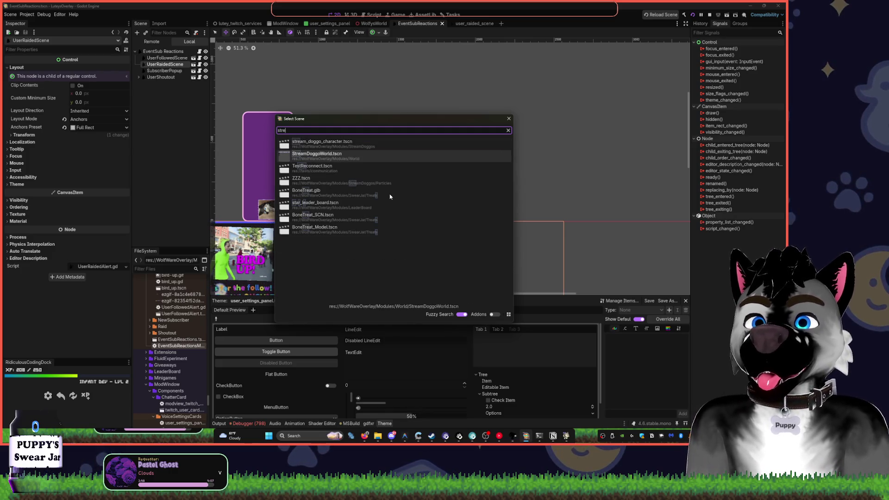
pyautogui.press('Up')
pyautogui.press('Down')
pyautogui.press('Return')
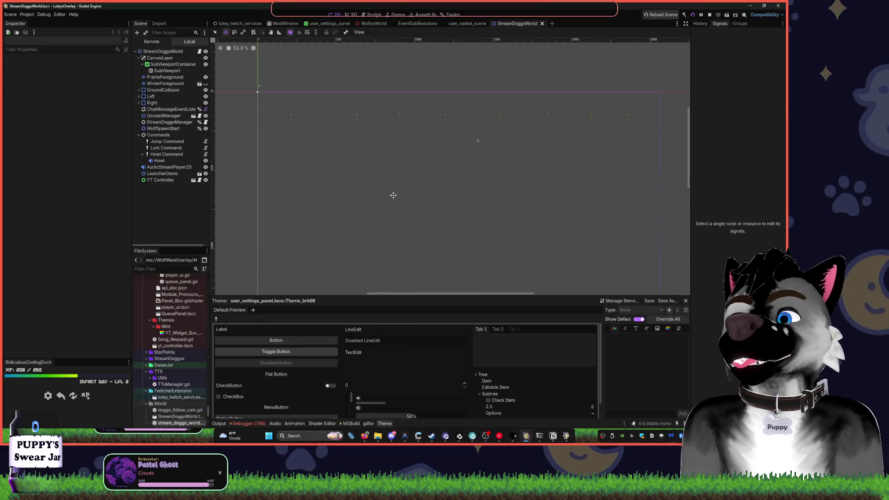
# - Fold the CanvasLayer and Commands nodes in the scene tree
pyautogui.scroll(1, 512, 153)
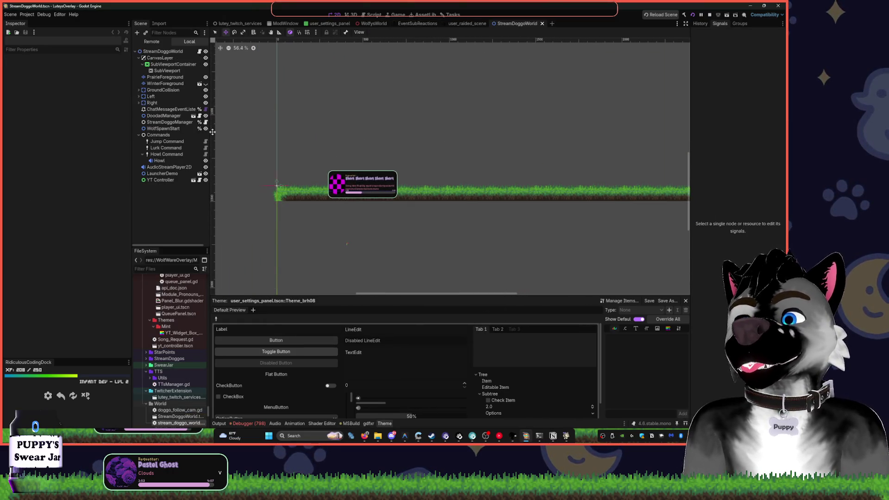
pyautogui.click(140, 59)
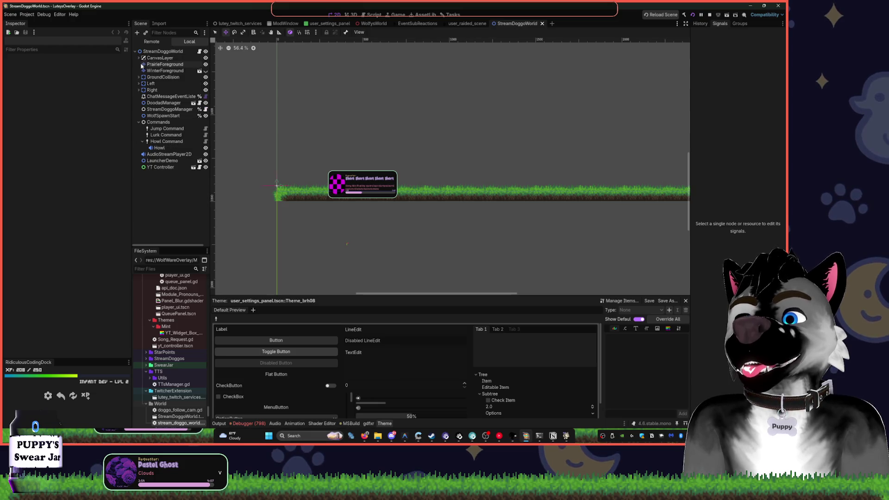
pyautogui.click(140, 122)
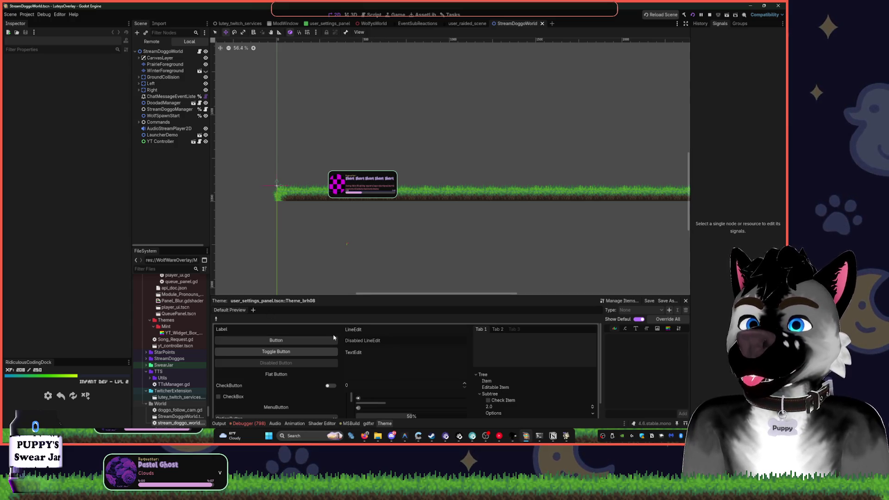
pyautogui.moveTo(365, 435)
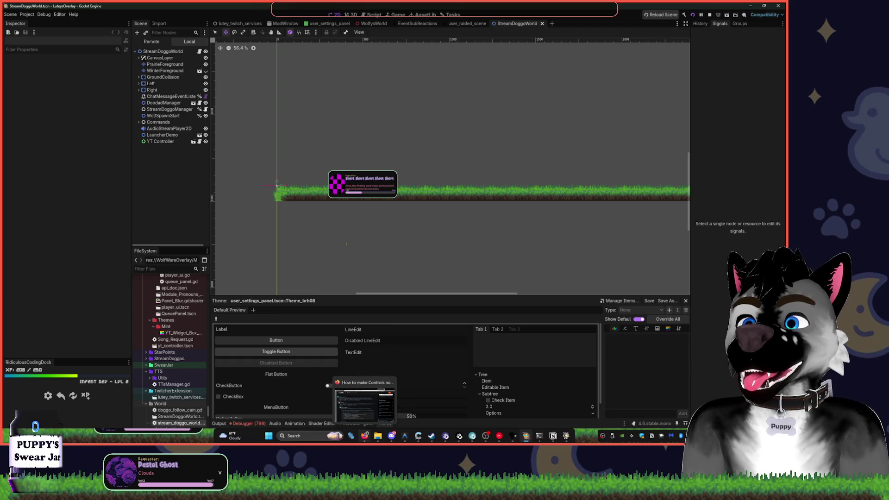
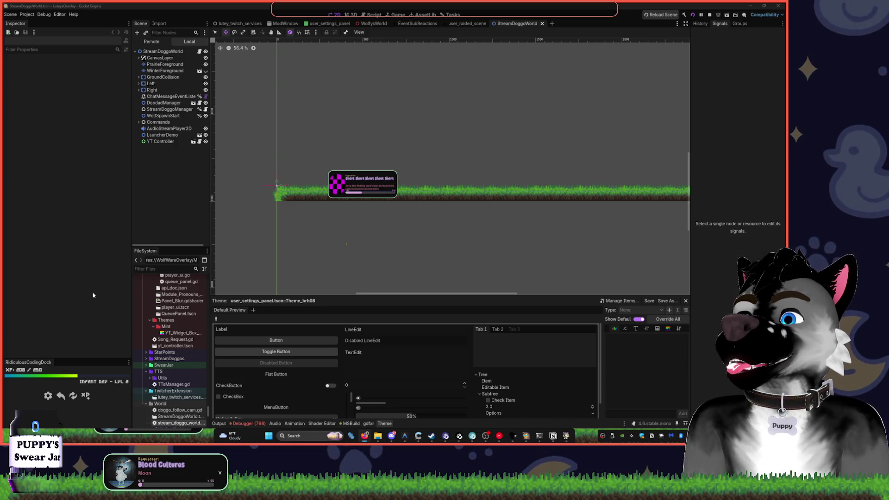
# - Open the lutey_twitch_services.gd script and go to its _ready function
pyautogui.click(374, 15)
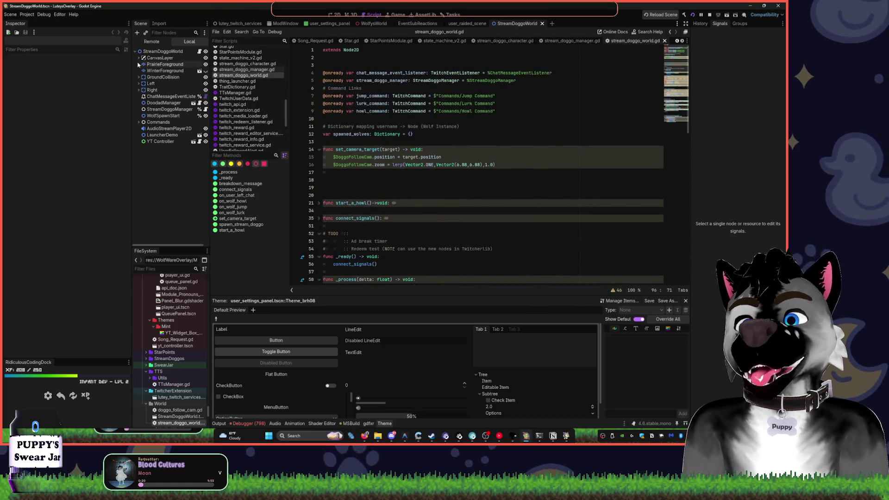
pyautogui.click(237, 24)
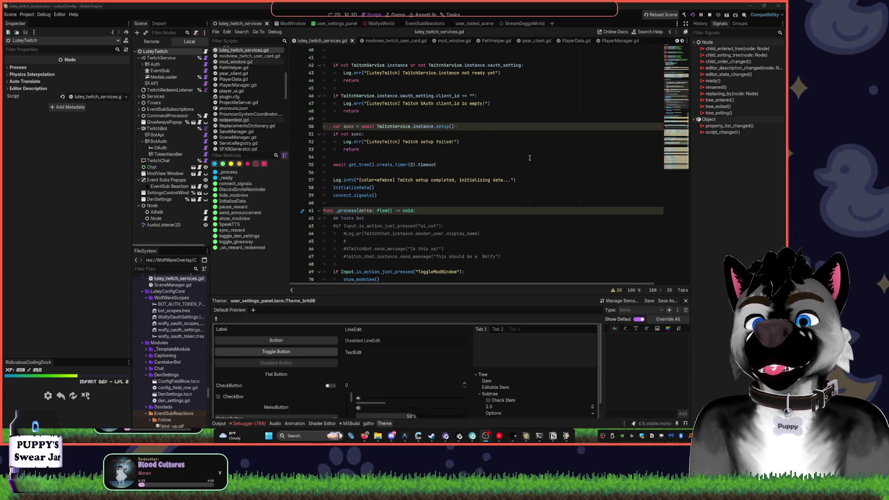
pyautogui.scroll(5, 530, 158)
pyautogui.click(226, 178)
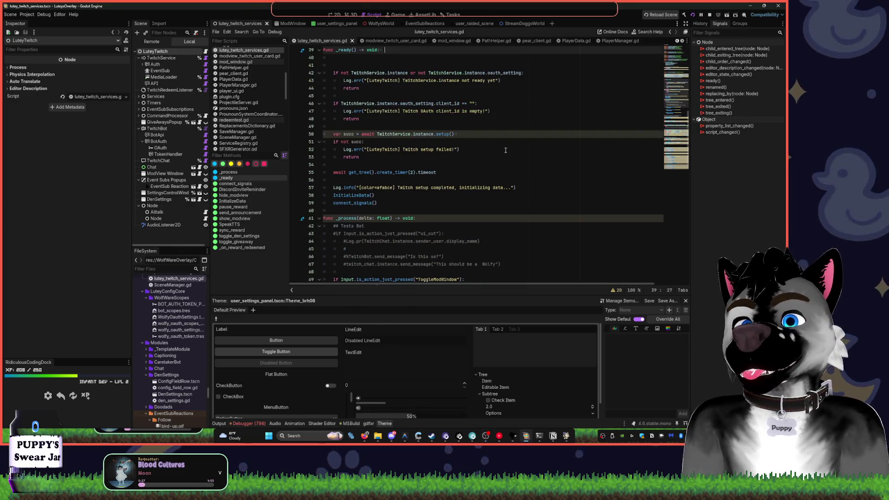
# - Add and then remove a blank line after connect_signals() in _ready
pyautogui.click(388, 204)
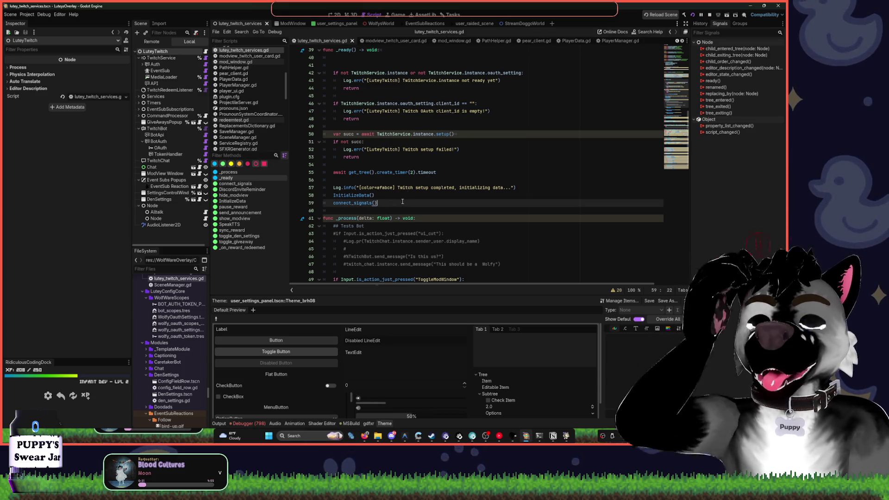
pyautogui.press('Return')
pyautogui.press('Return')
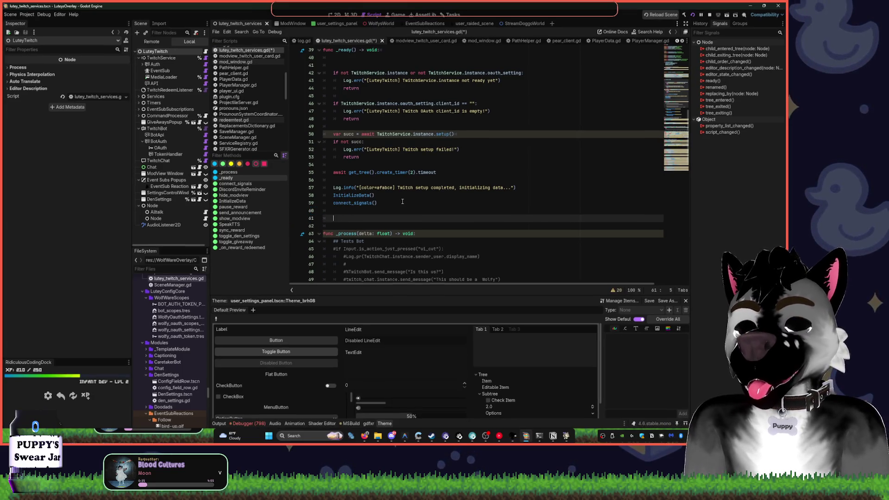
pyautogui.press('BackSpace')
pyautogui.press('BackSpace')
pyautogui.press('BackSpace')
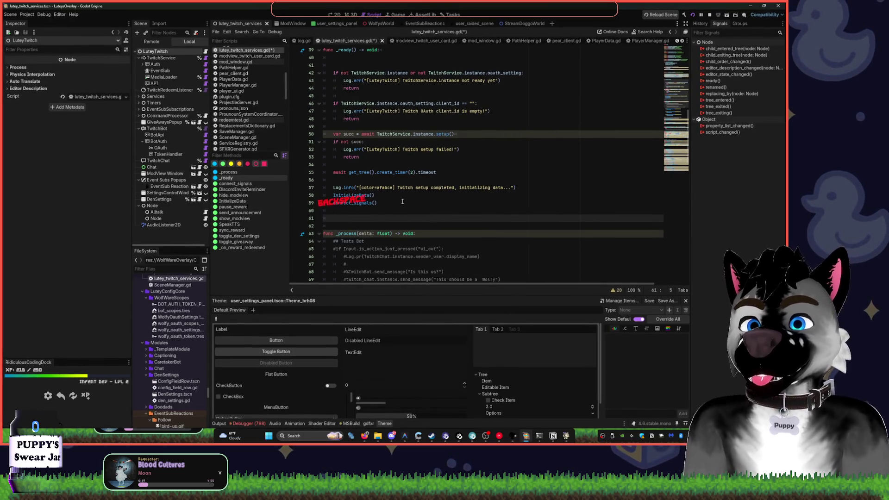
pyautogui.click(403, 202)
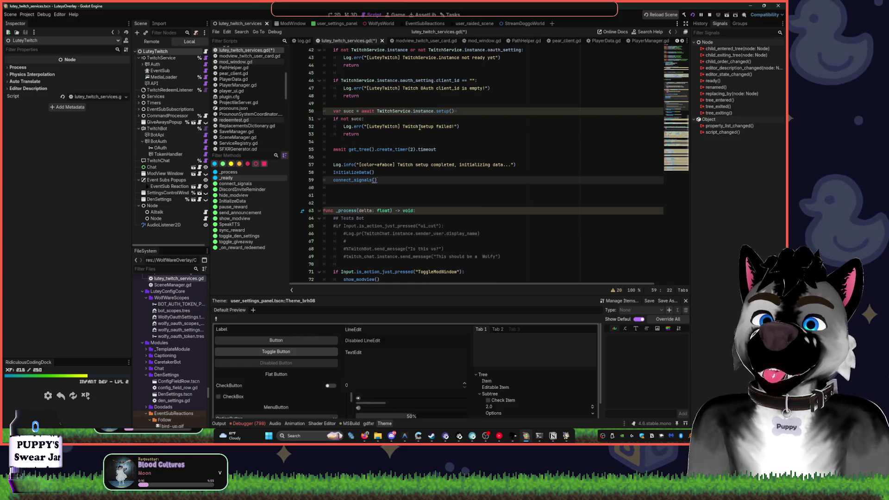
pyautogui.scroll(-6, 431, 125)
# - Copy the ToggleDenSettings input check and paste a duplicate directly below it
pyautogui.click(428, 211)
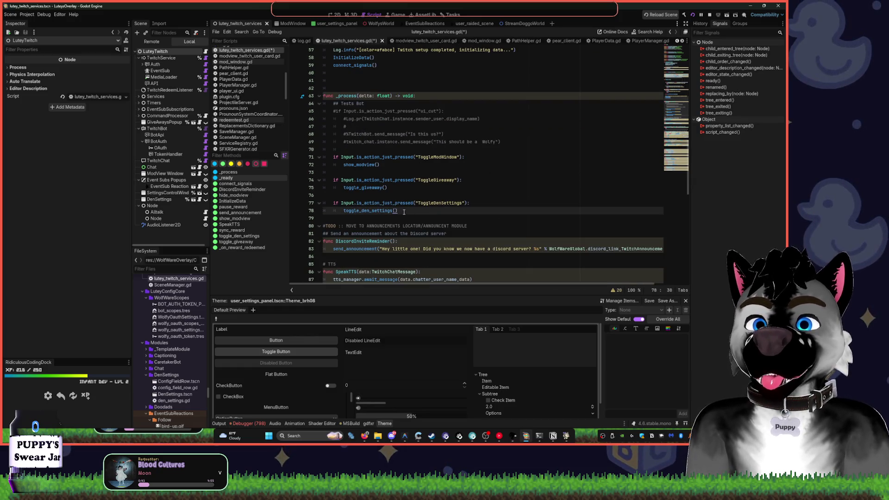
pyautogui.hotkey('shift', 'Up')
pyautogui.hotkey('shift', 'Up')
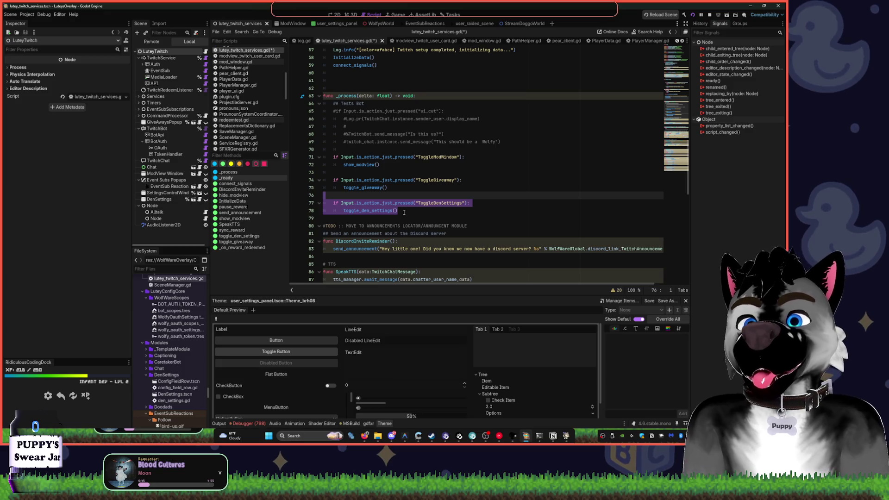
pyautogui.hotkey('ctrl', 'c')
pyautogui.click(404, 212)
pyautogui.press('Return')
pyautogui.hotkey('ctrl', 'v')
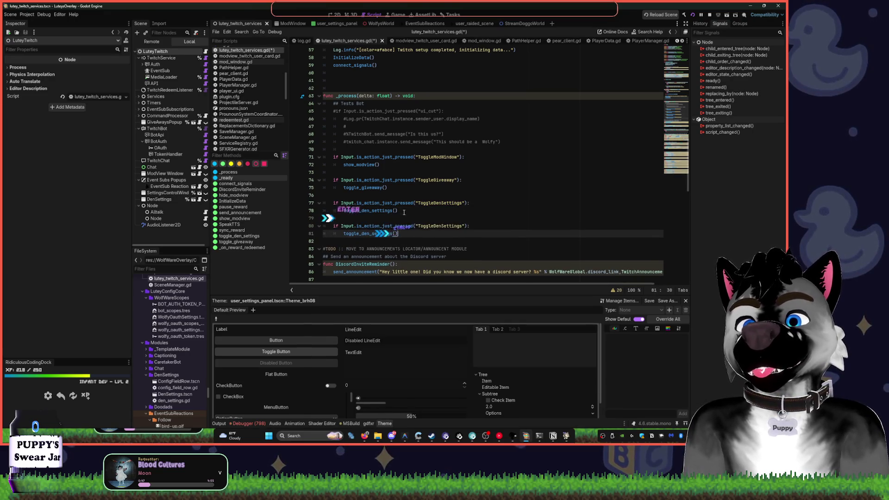
# - Delete the ToggleDenSettings action name from the duplicated check, leaving it empty
pyautogui.click(437, 226)
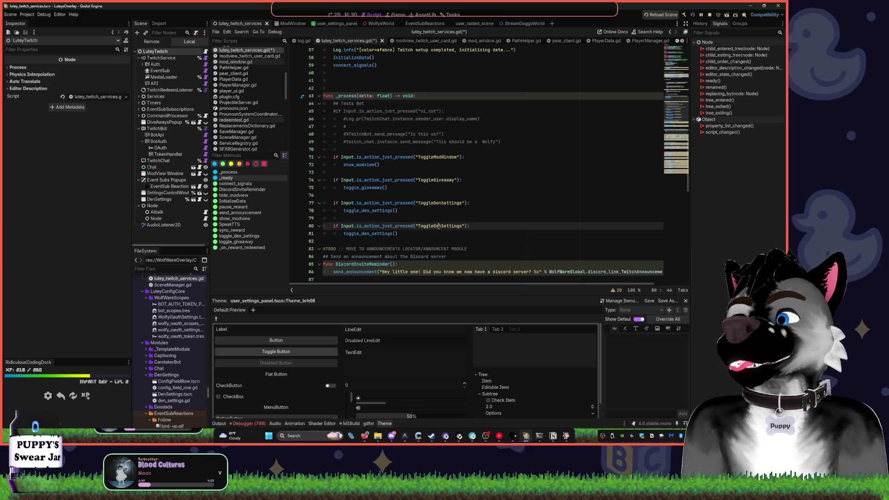
pyautogui.press('BackSpace')
pyautogui.doubleClick(436, 227)
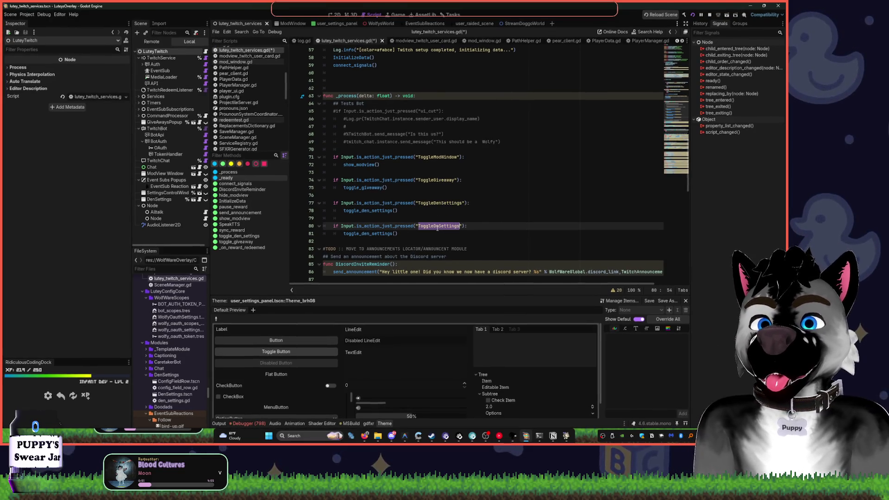
pyautogui.press('BackSpace')
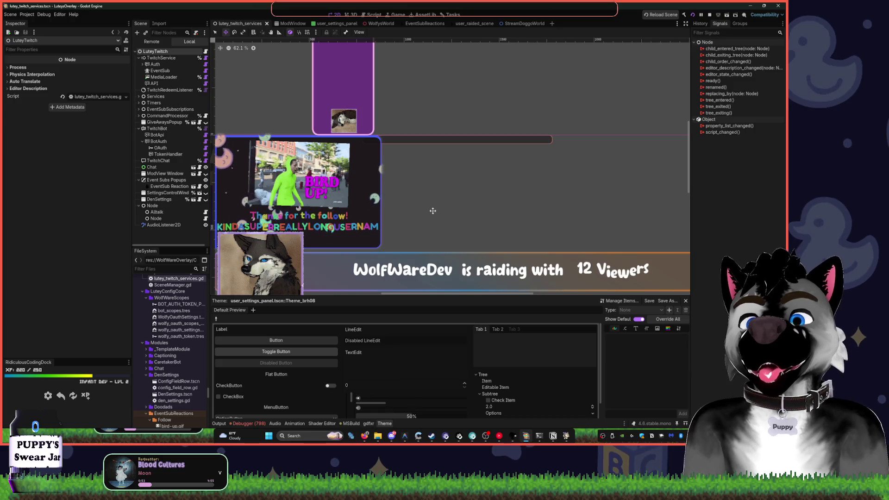
# - Look at the StreamDoggoWorld script, then return to lutey_twitch_services.gd
pyautogui.press('XF86AudioLowerVolume')
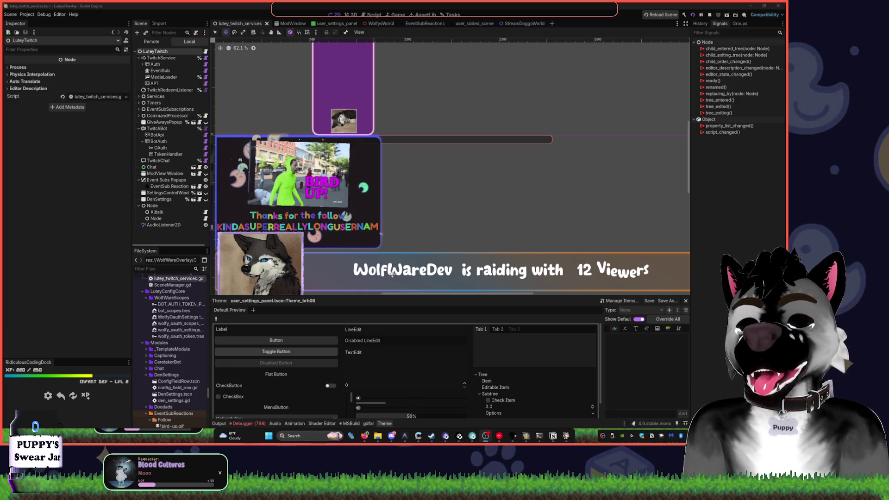
pyautogui.click(511, 25)
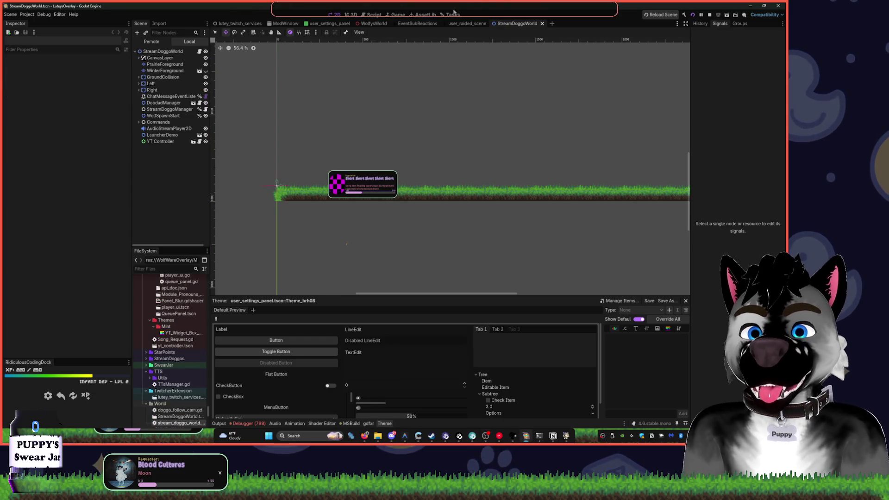
pyautogui.click(378, 17)
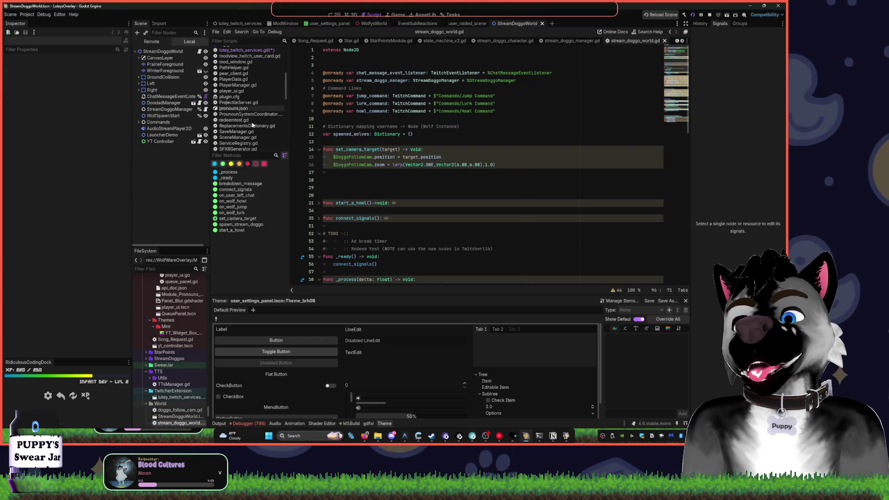
pyautogui.scroll(1, 245, 65)
pyautogui.click(232, 25)
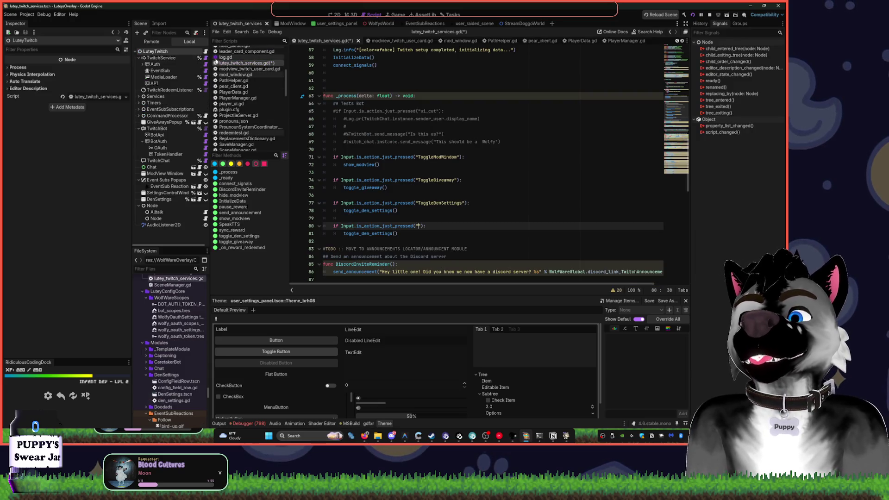
# - Begin line 60 in _ready with var result = get_tree() using autocomplete
pyautogui.click(412, 256)
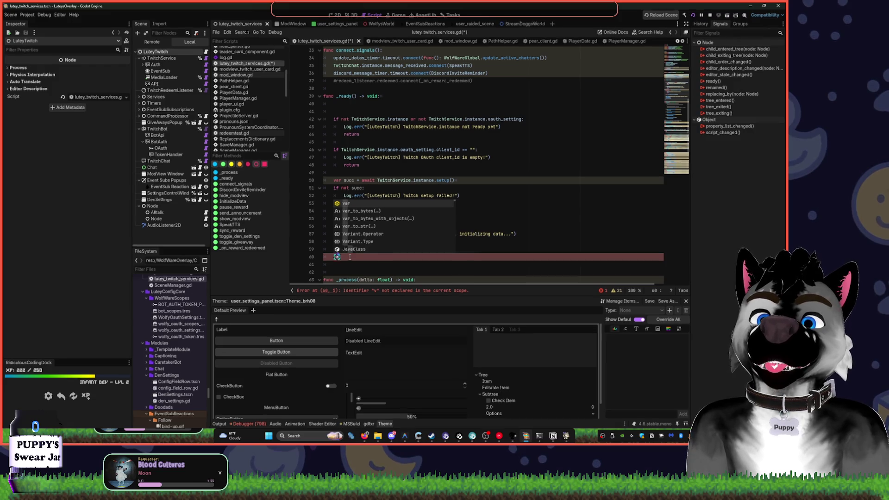
pyautogui.press('Return')
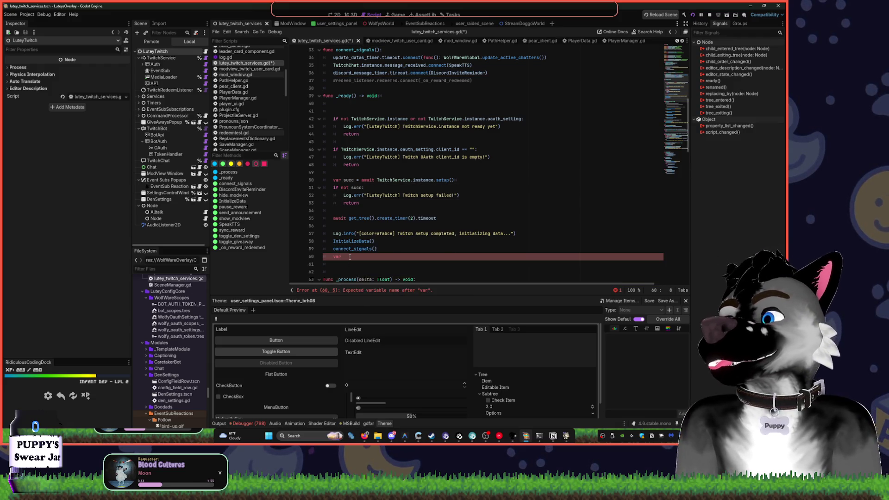
pyautogui.write(' res')
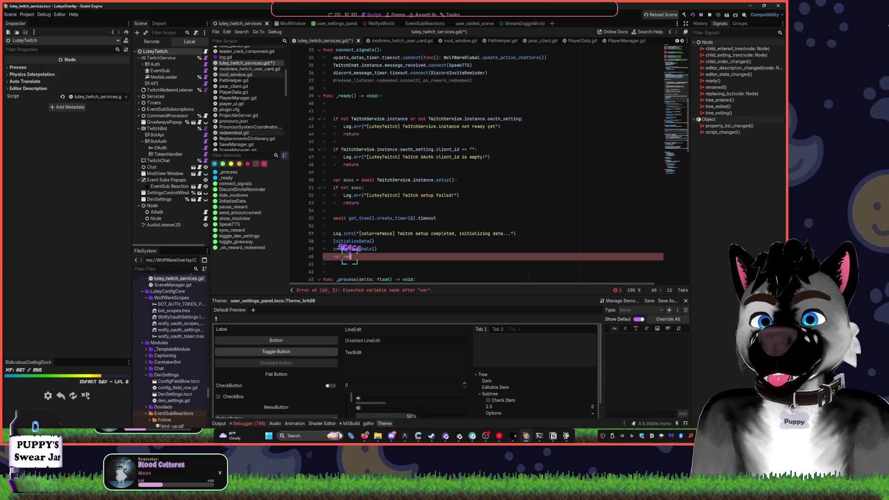
pyautogui.write('ult := fin')
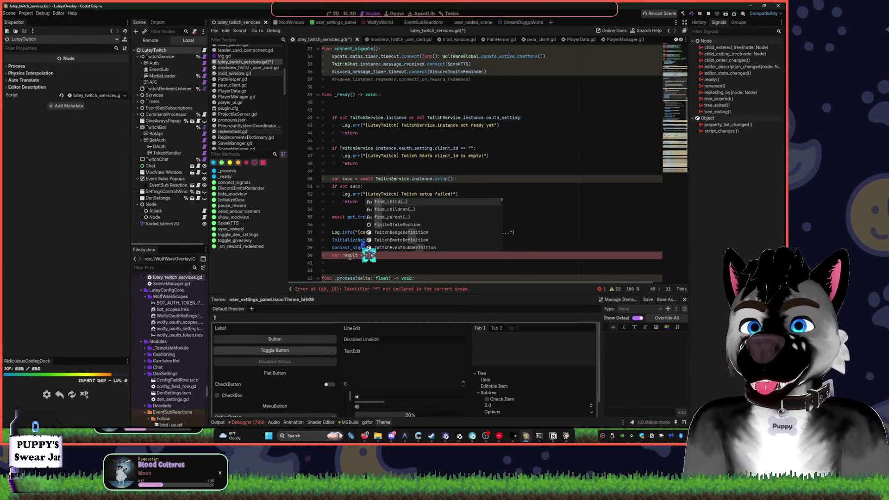
pyautogui.hotkey('ctrl', 'BackSpace')
pyautogui.write('get_r')
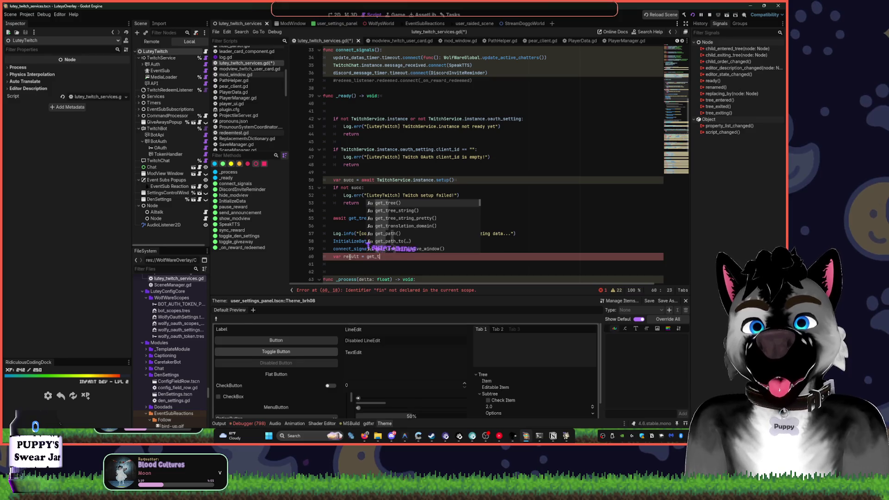
pyautogui.press('BackSpace')
pyautogui.press('Return')
# - Try get and root member completions after get_tree(), leaving a partial fragment
pyautogui.write('.')
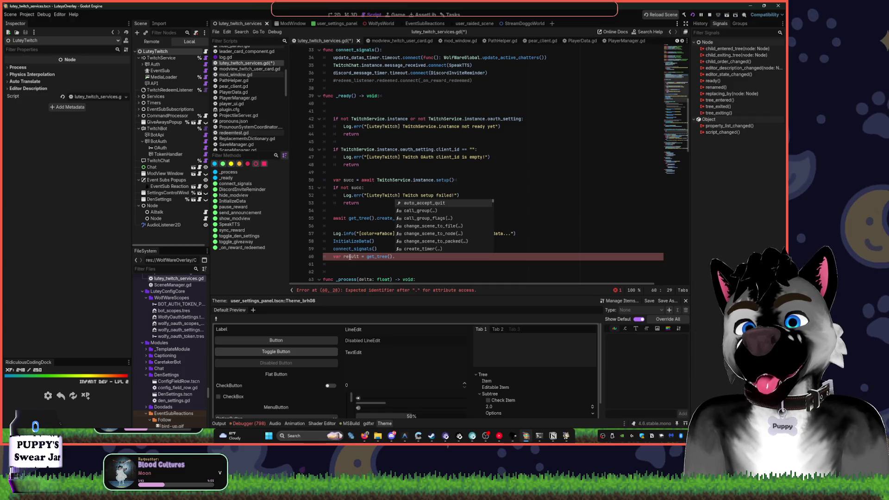
pyautogui.write('get')
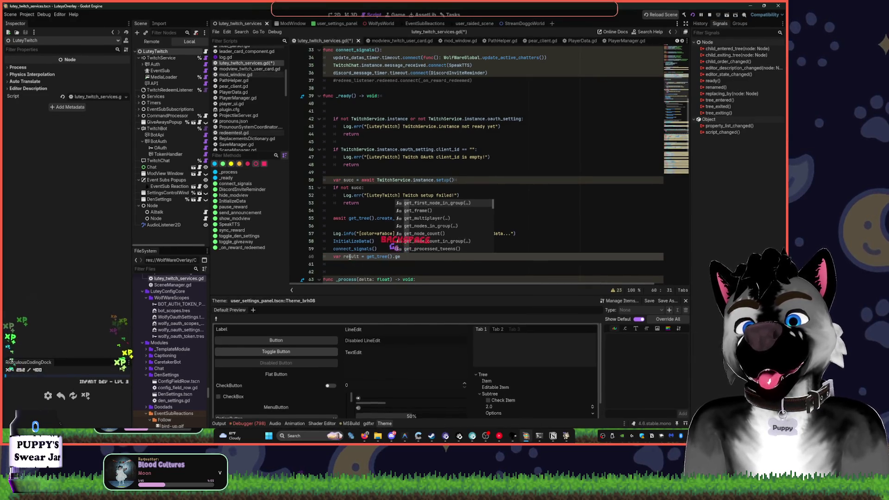
pyautogui.press('BackSpace')
pyautogui.press('BackSpace')
pyautogui.press('BackSpace')
pyautogui.write('getroot')
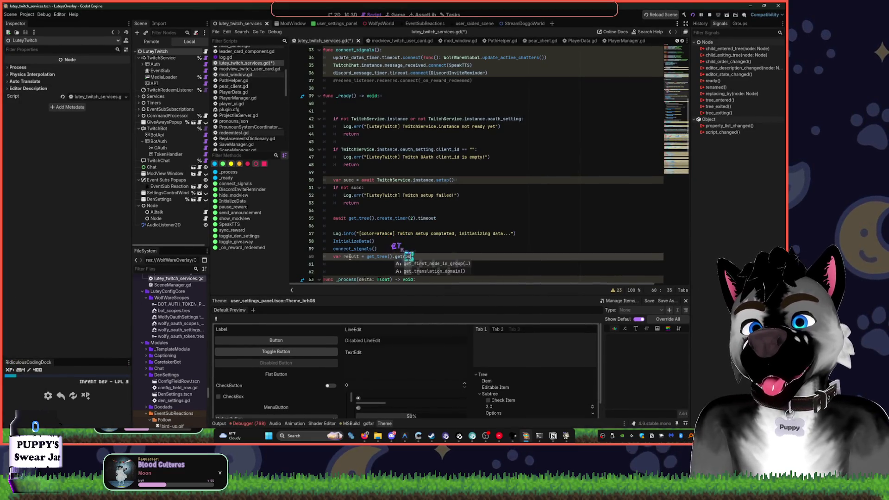
pyautogui.hotkey('ctrl', 'BackSpace')
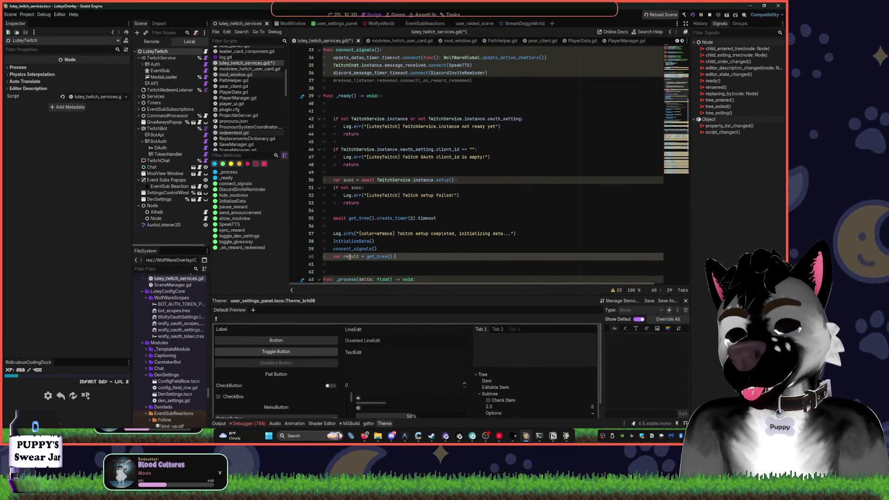
pyautogui.write('rr')
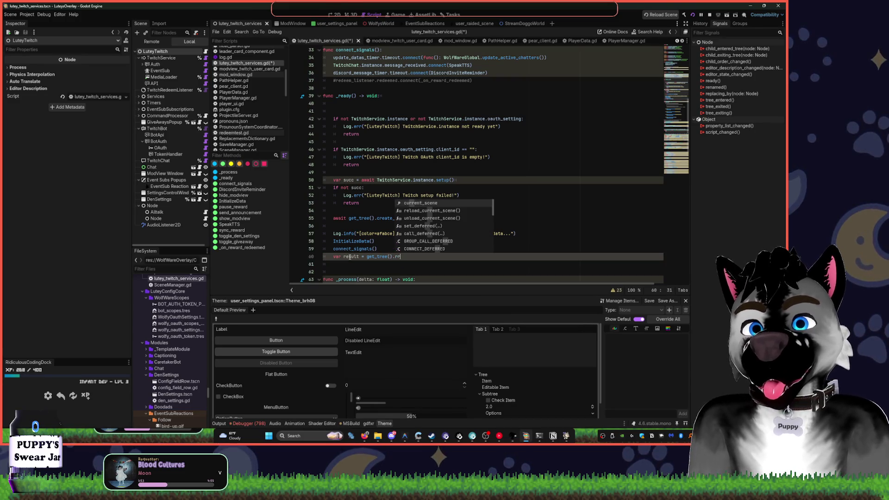
pyautogui.write('pp')
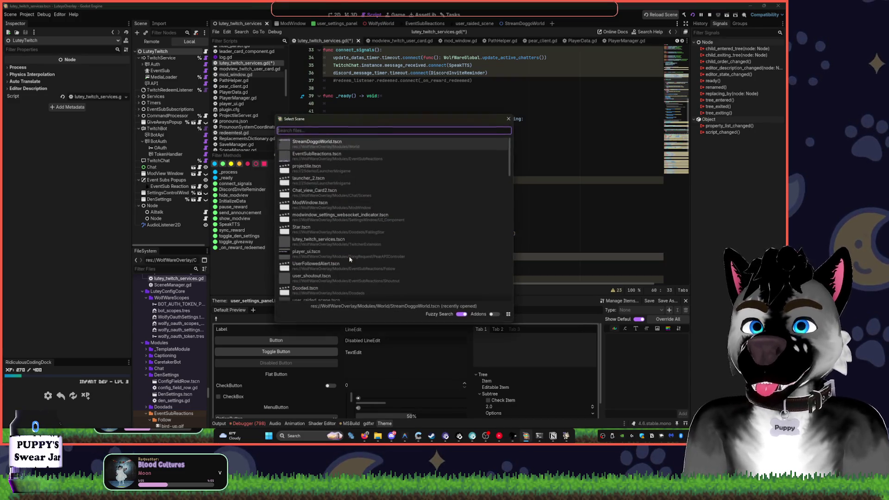
# - Search the whole project for 'root'
pyautogui.hotkey('ctrl', 'shift', 'f')
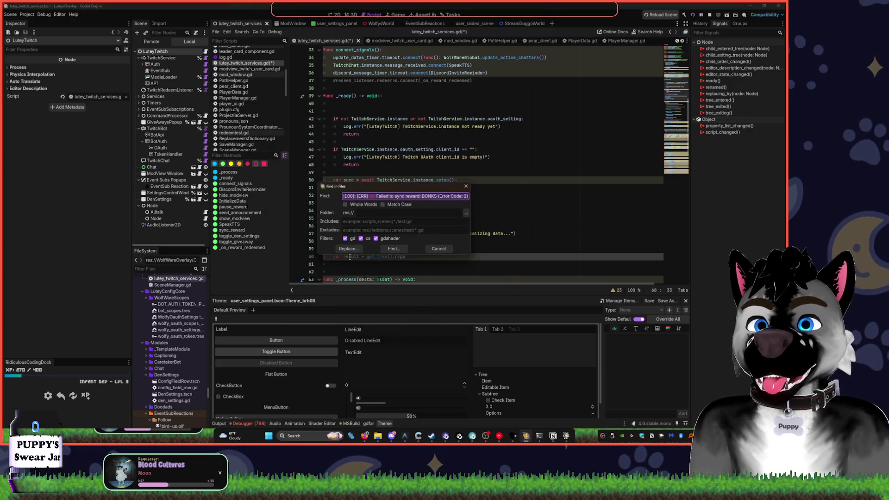
pyautogui.write('root')
pyautogui.press('Return')
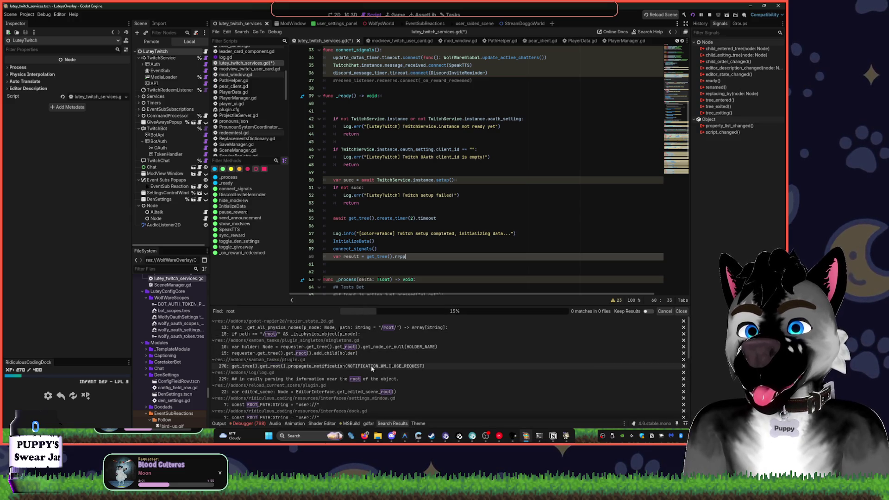
# - Complete line 60 as var result = get_tree().get_root, fixing the typo
pyautogui.press('BackSpace')
pyautogui.press('BackSpace')
pyautogui.press('BackSpace')
pyautogui.write('get_')
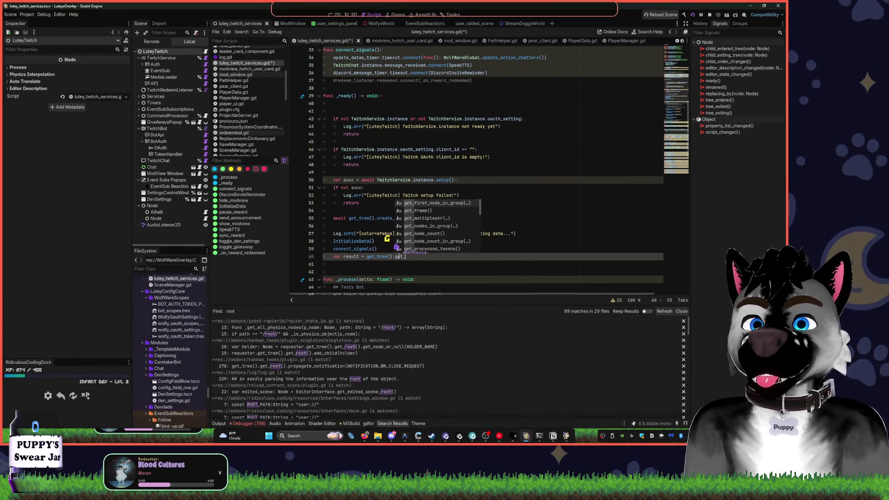
pyautogui.write('root')
pyautogui.press('BackSpace')
pyautogui.write('t')
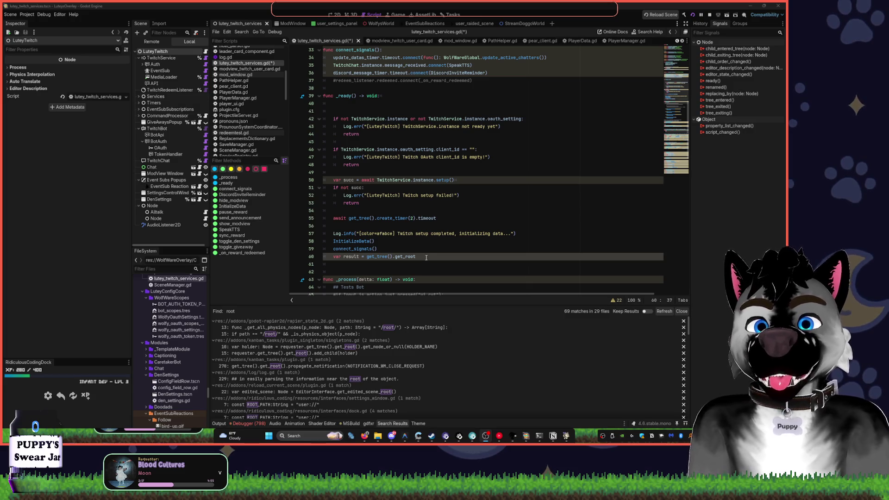
# - Append .find_child("*",true) to line 60 after checking the docs in the browser
pyautogui.write('().')
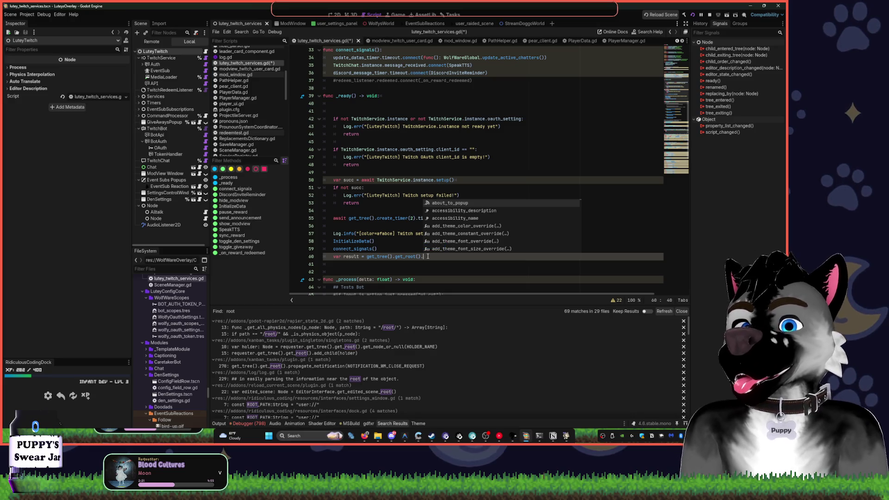
pyautogui.write('find')
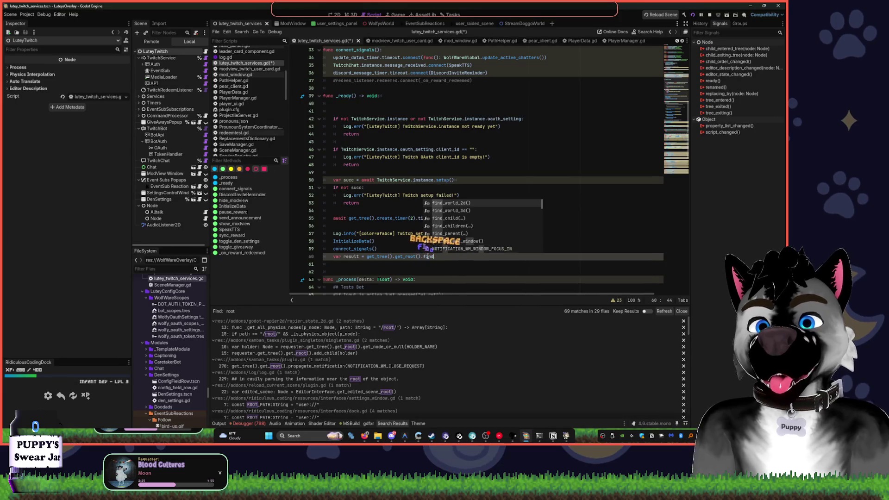
pyautogui.press('Down')
pyautogui.press('Down')
pyautogui.press('Return')
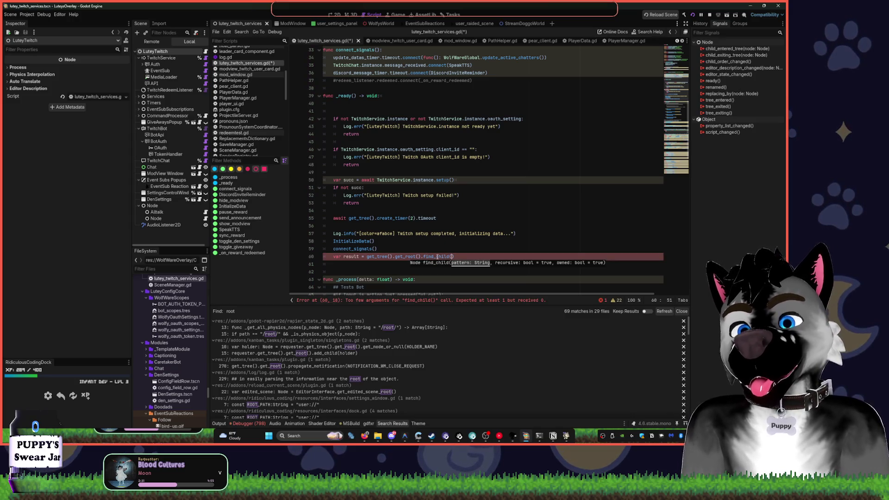
pyautogui.hotkey('alt', 'Tab')
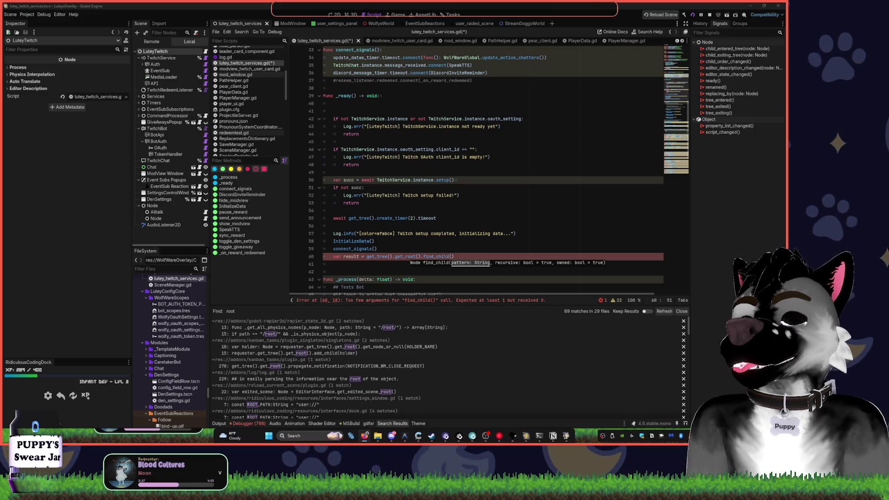
pyautogui.click(456, 257)
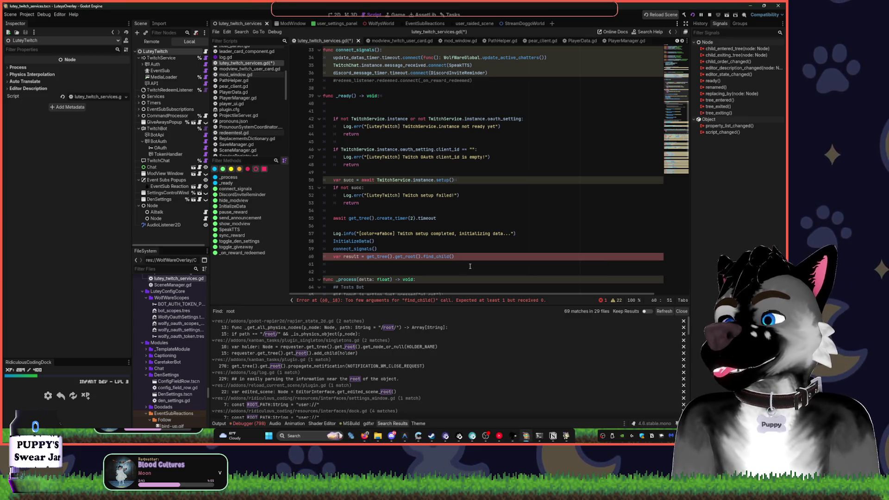
pyautogui.write('"')
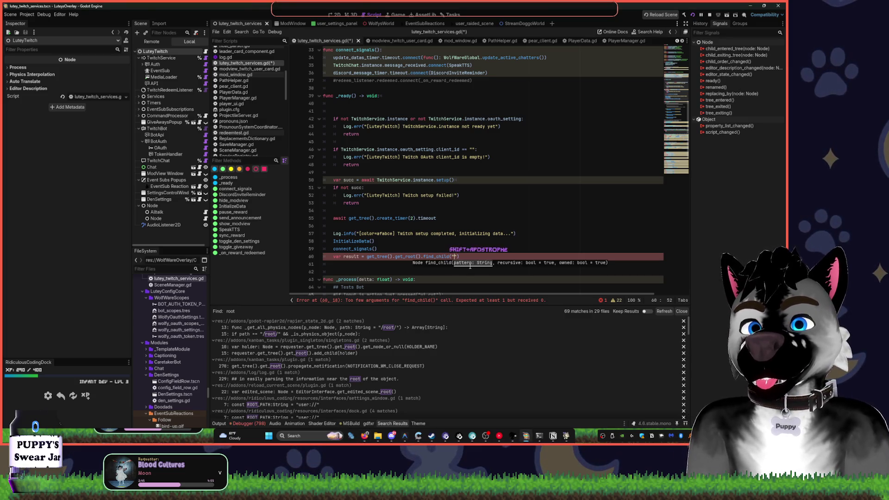
pyautogui.write('*",')
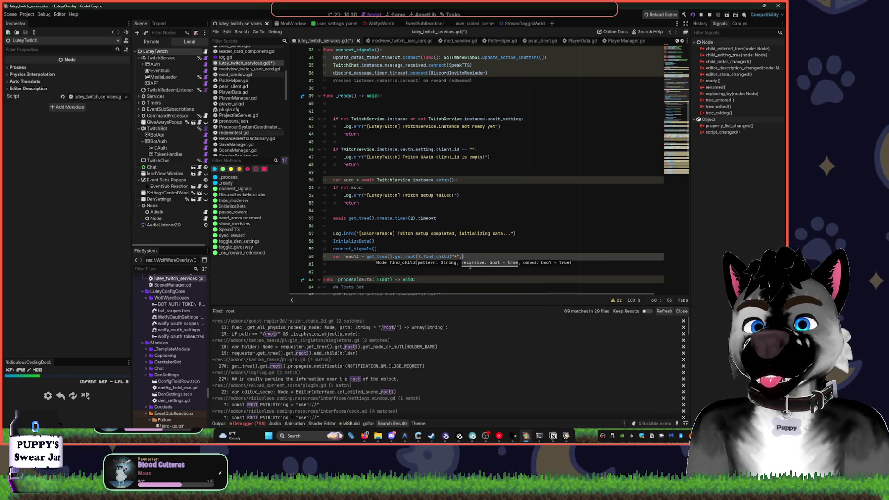
pyautogui.write('true')
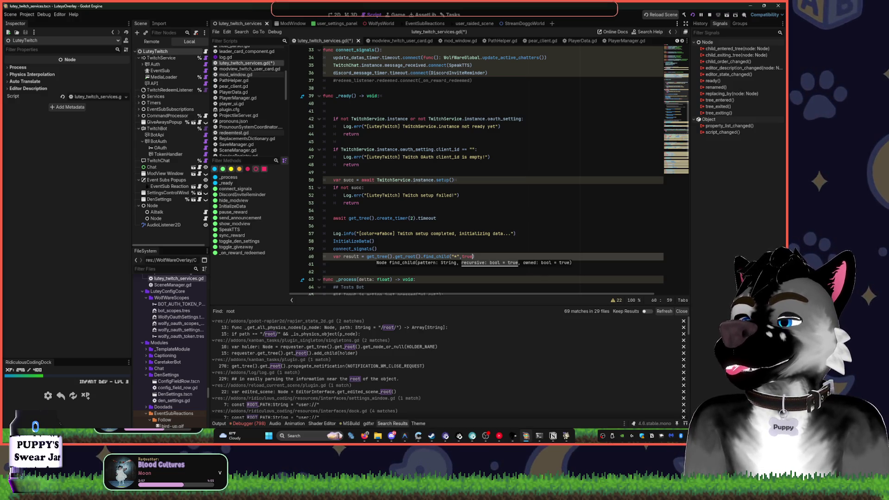
# - Change the call to find_children("*","WorldEnvironment2D",true)
pyautogui.doubleClick(434, 256)
pyautogui.write('find_chil')
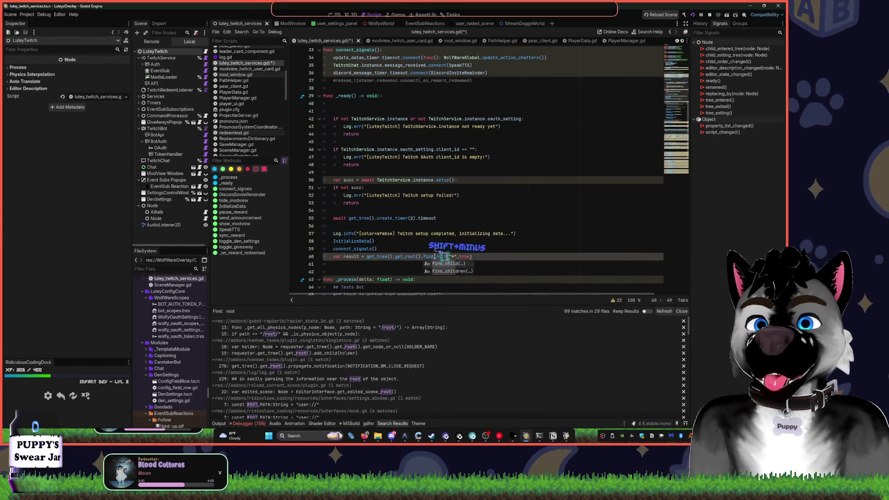
pyautogui.press('Down')
pyautogui.press('Tab')
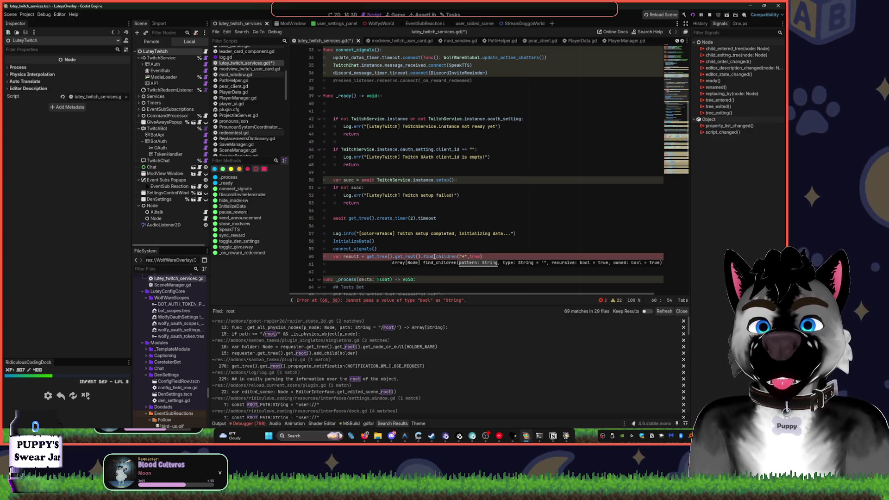
pyautogui.press('Right')
pyautogui.press('Right')
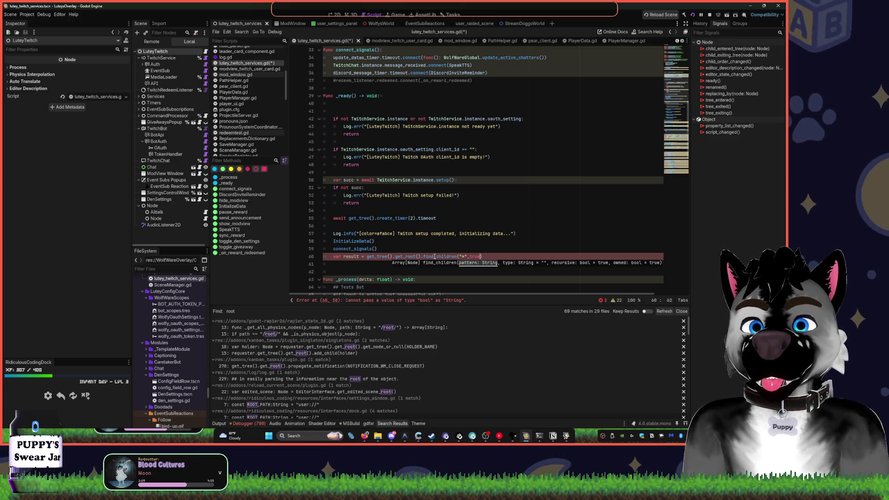
pyautogui.write('"')
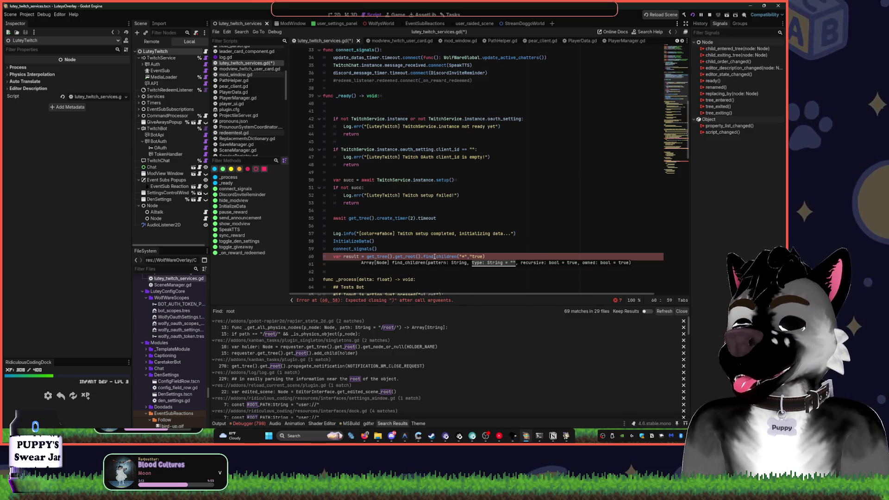
pyautogui.write('WorldEnv')
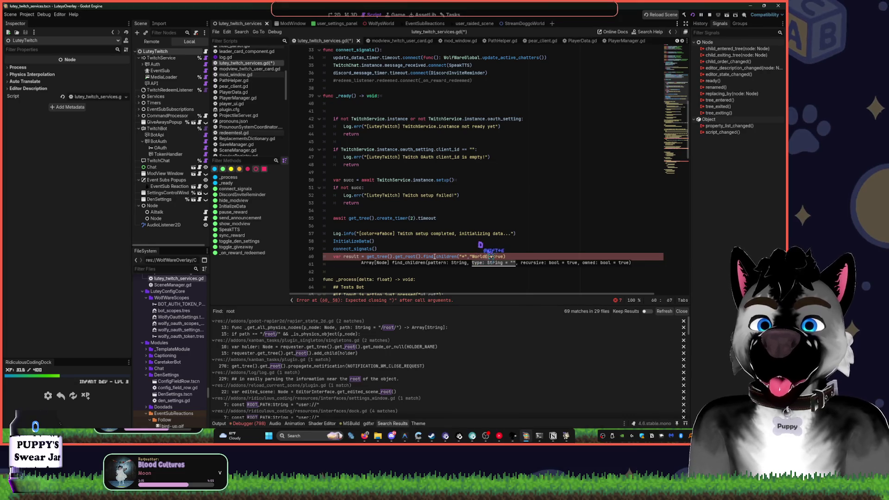
pyautogui.write('ironm')
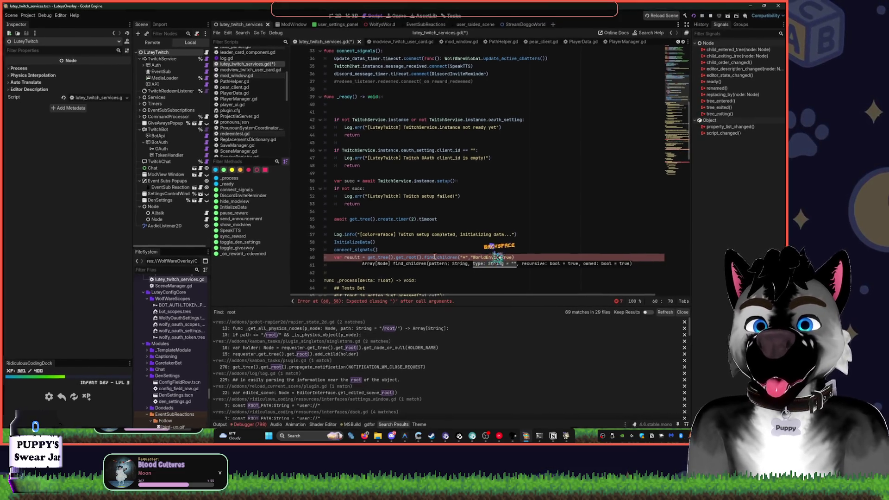
pyautogui.write('ent",')
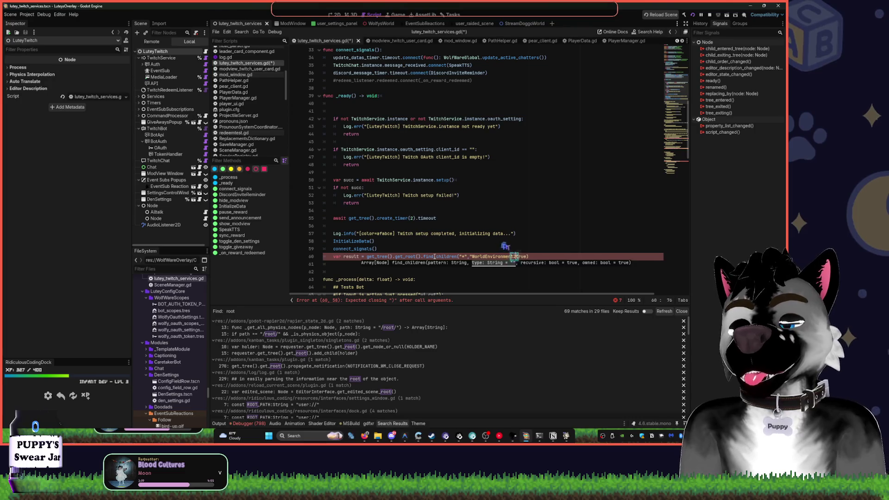
pyautogui.press('BackSpace')
pyautogui.press('BackSpace')
pyautogui.write('2D"')
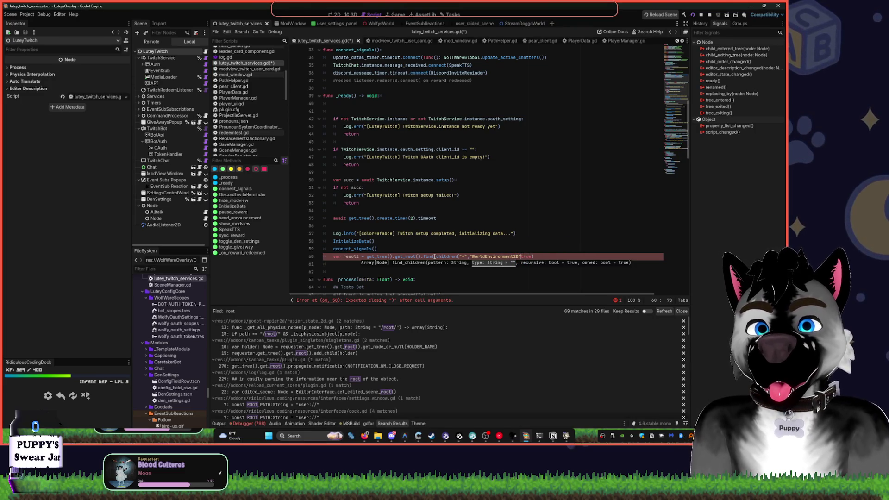
pyautogui.write(',true')
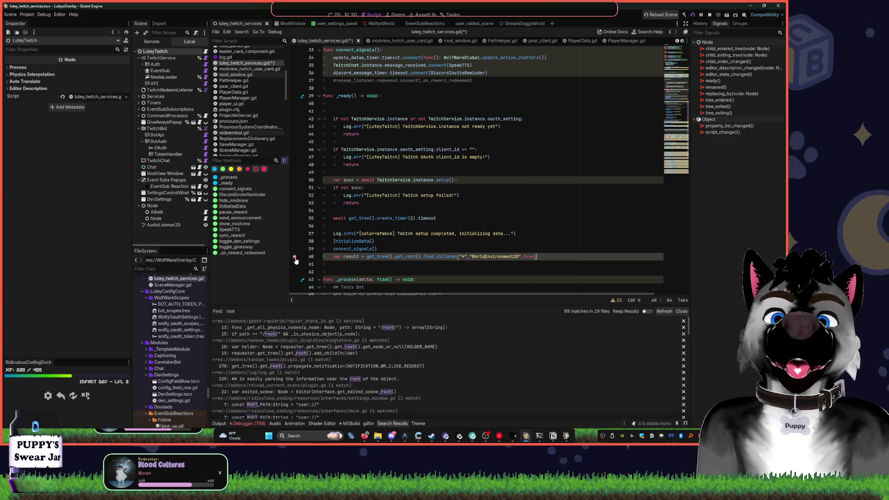
# - Prefix line 60's get_tree() call with await, then save and run to the breakpoint
pyautogui.click(368, 255)
pyautogui.write('await')
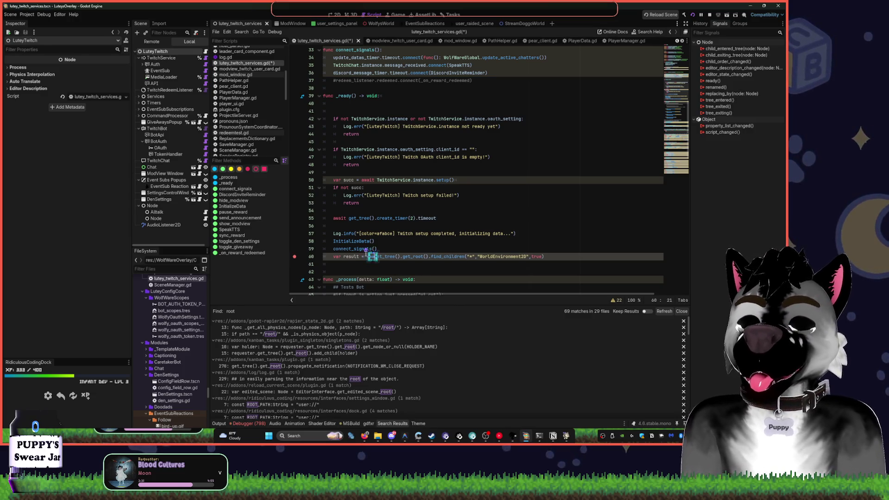
pyautogui.click(425, 234)
pyautogui.hotkey('ctrl', 's')
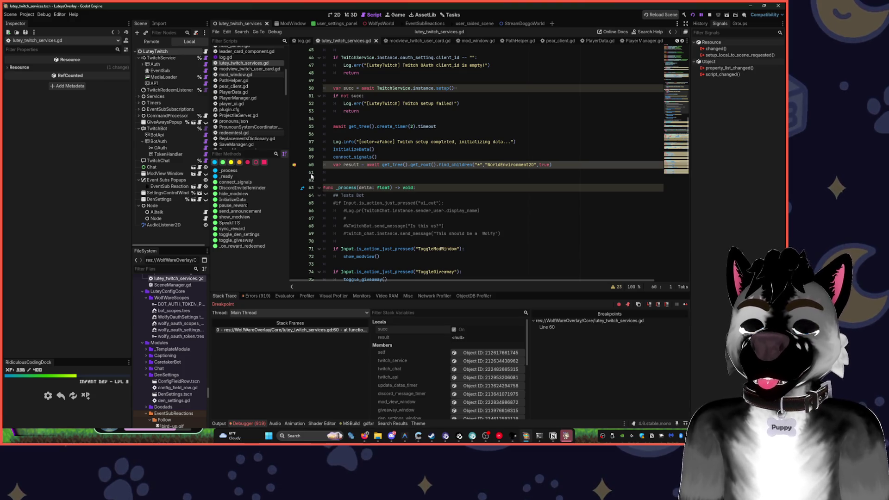
# - Add print(result) on line 61, save, and resume past the breakpoint
pyautogui.press('Return')
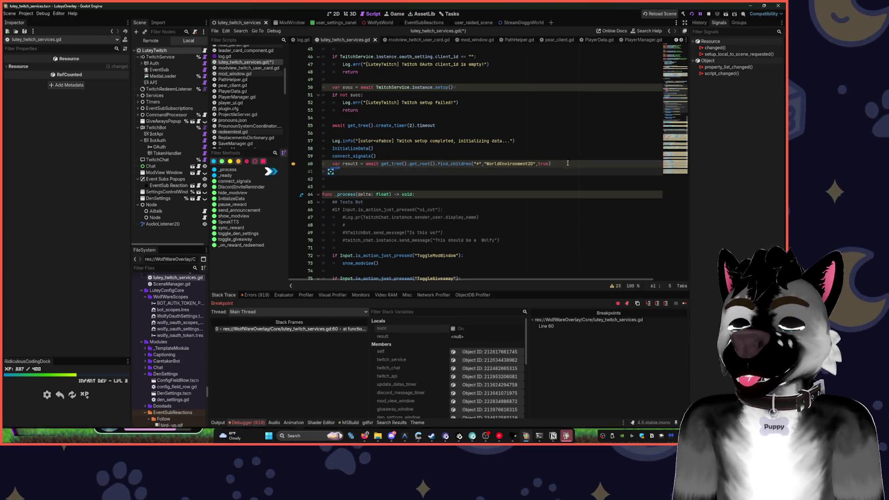
pyautogui.write('print(res')
pyautogui.press('Return')
pyautogui.hotkey('ctrl', 's')
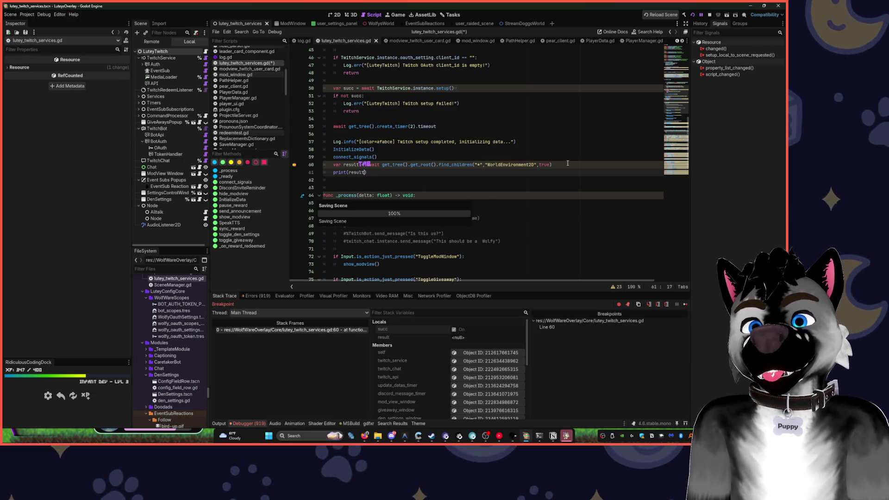
pyautogui.press('F12')
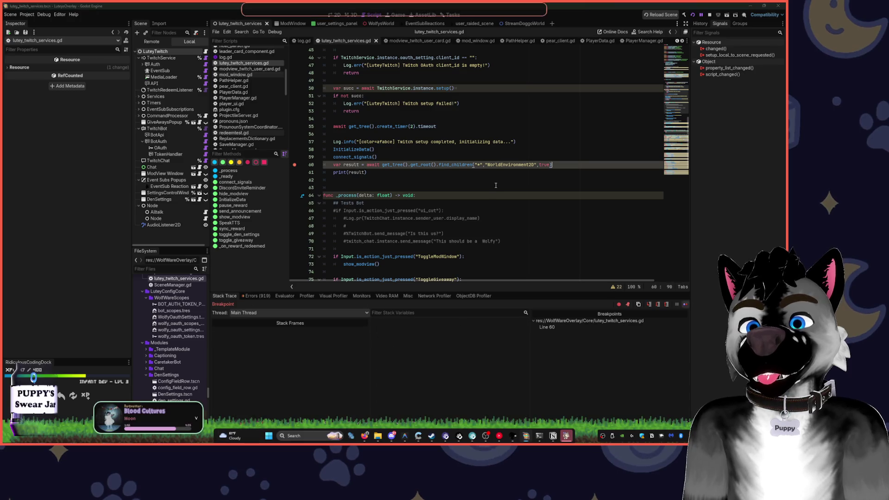
# - Pause the overlay, view the debugger errors, and select the empty-action check at lines 81-82
pyautogui.click(495, 185)
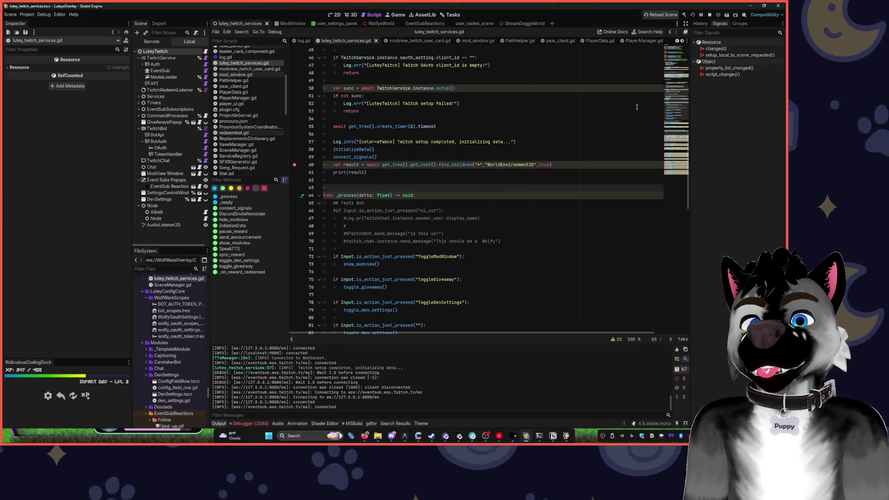
pyautogui.click(701, 16)
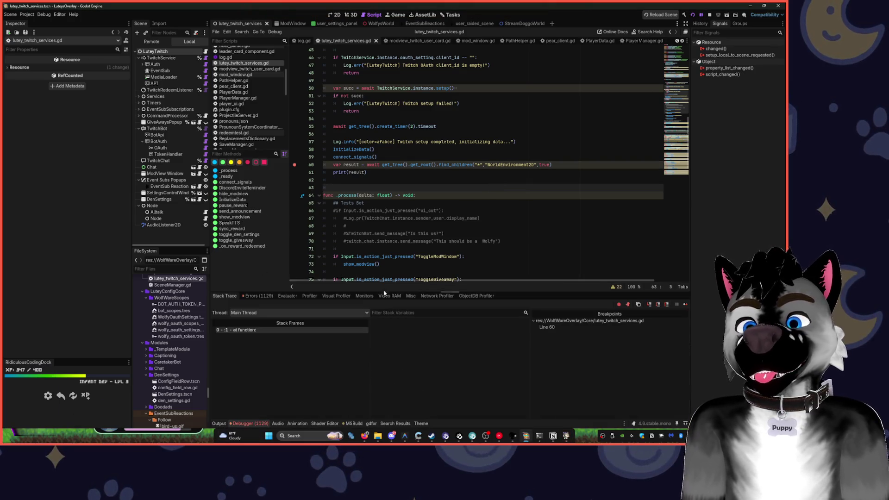
pyautogui.click(256, 295)
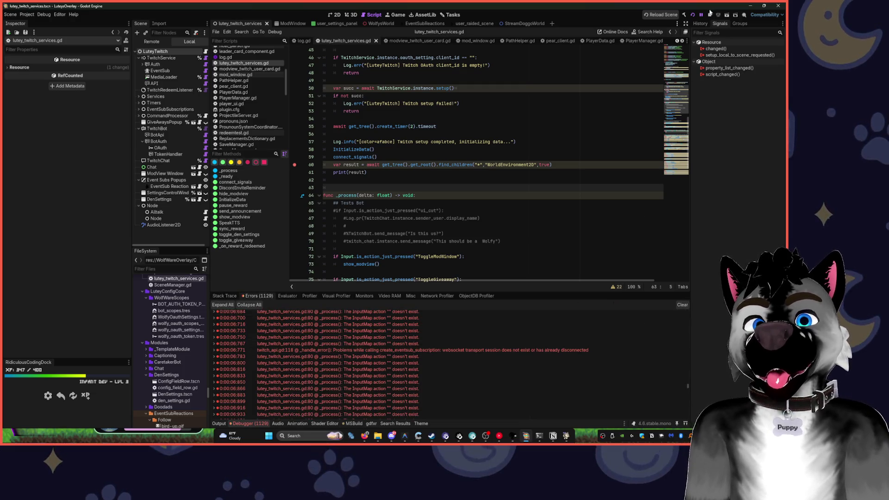
pyautogui.scroll(-7, 438, 227)
pyautogui.moveTo(397, 175); pyautogui.dragTo(323, 164)
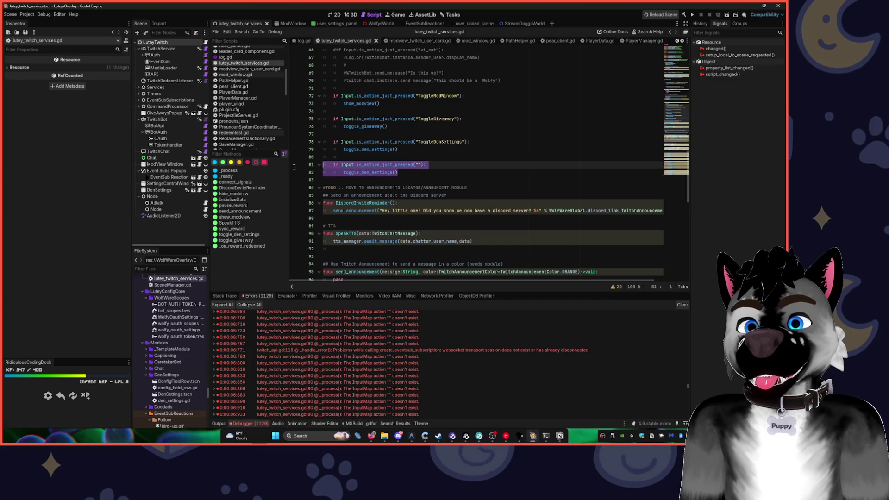
# - Delete the empty-action check, rerun past the breakpoint, and view the Output log
pyautogui.press('BackSpace')
pyautogui.click(694, 15)
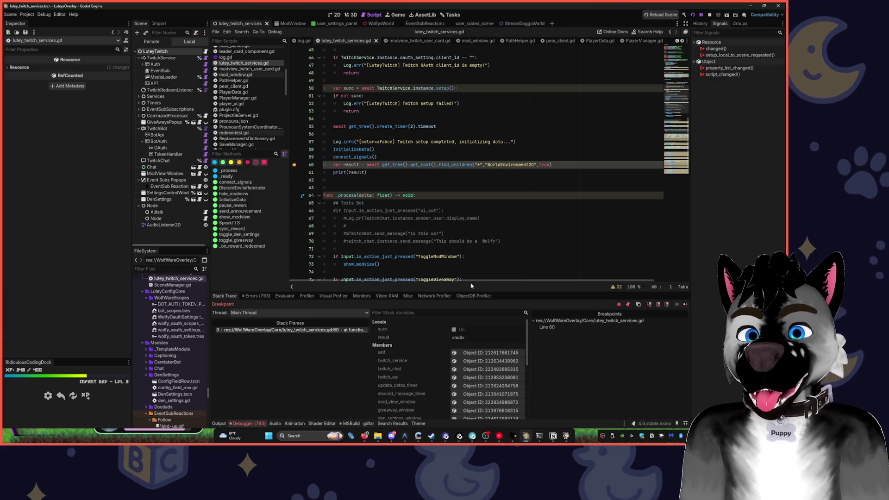
pyautogui.press('F12')
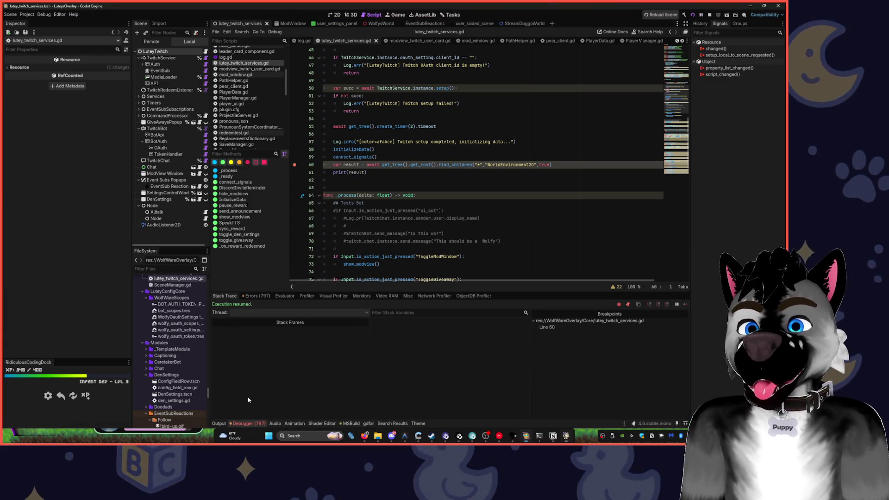
pyautogui.click(225, 423)
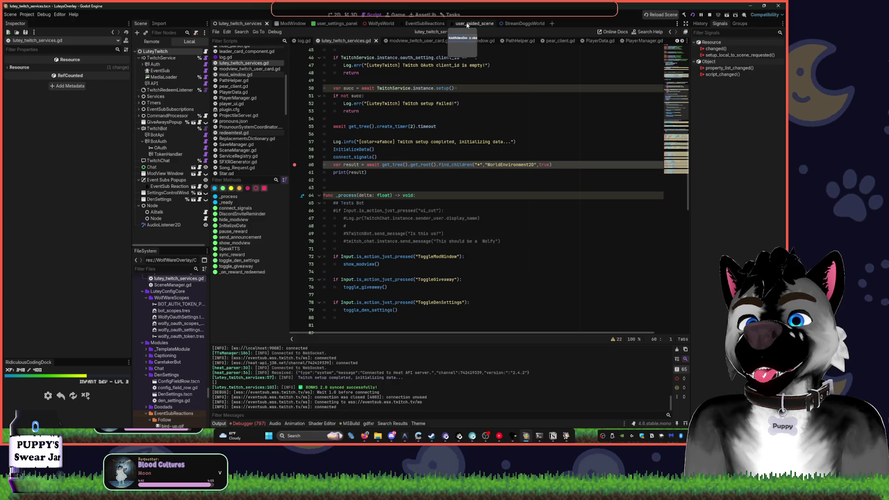
pyautogui.click(471, 25)
pyautogui.hotkey('ctrl', 'F1')
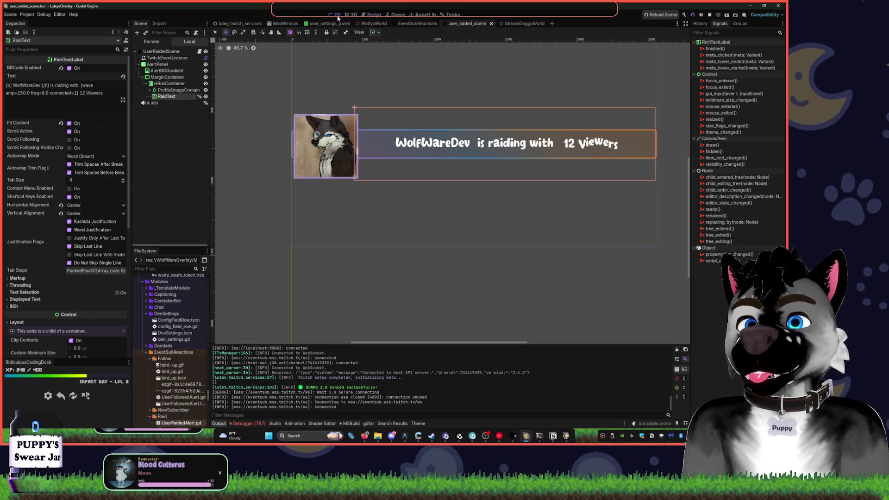
pyautogui.scroll(2, 409, 198)
pyautogui.click(305, 192)
pyautogui.scroll(1, 325, 76)
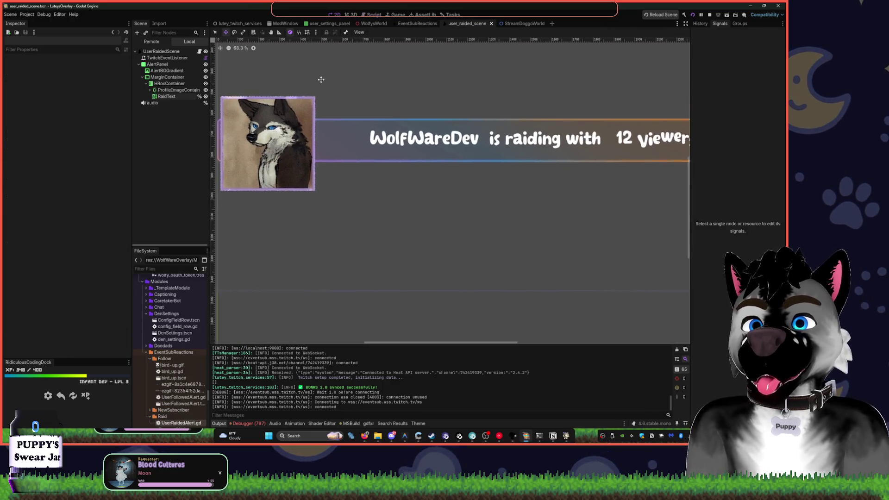
pyautogui.click(316, 33)
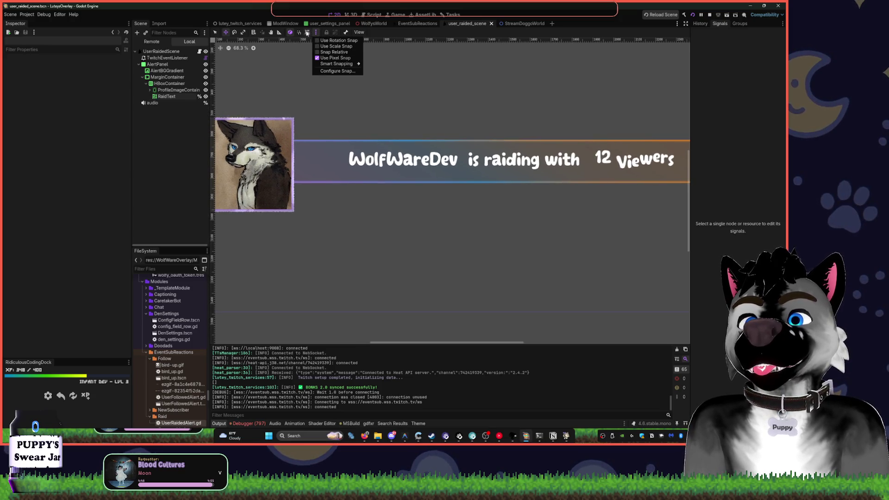
pyautogui.click(382, 45)
pyautogui.click(359, 34)
pyautogui.click(359, 34)
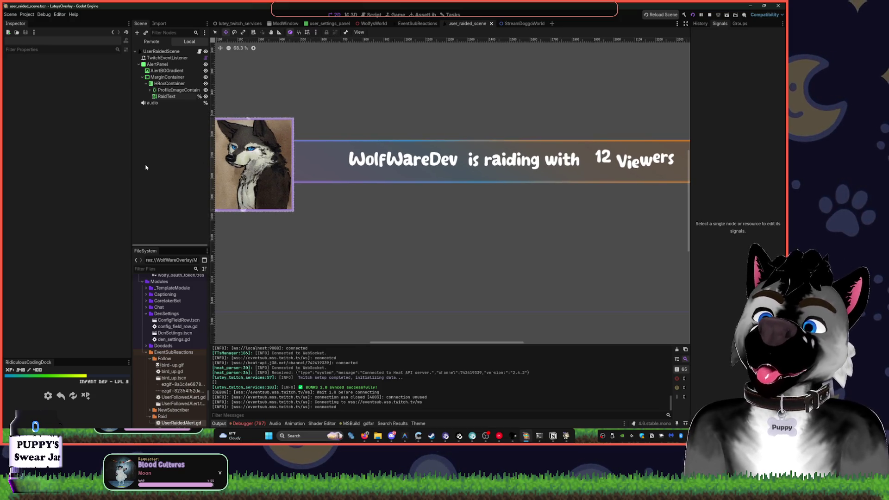
pyautogui.hotkey('ctrl', 'a')
pyautogui.write('world')
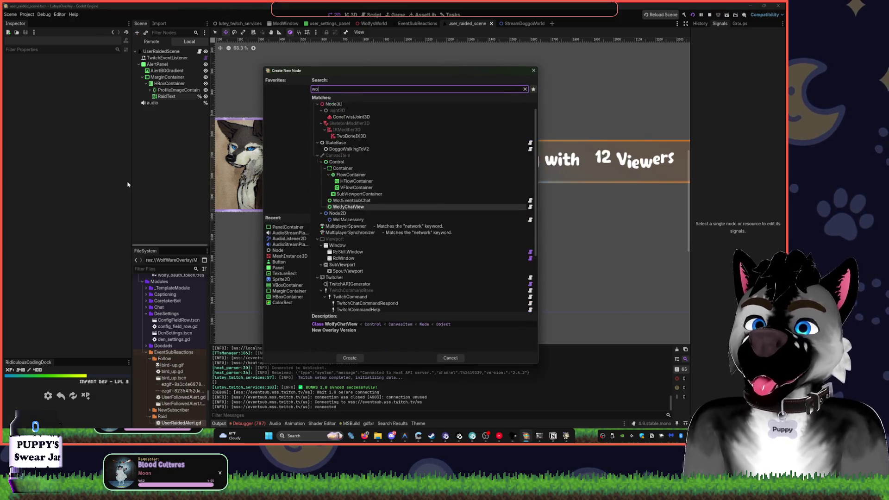
pyautogui.press('Return')
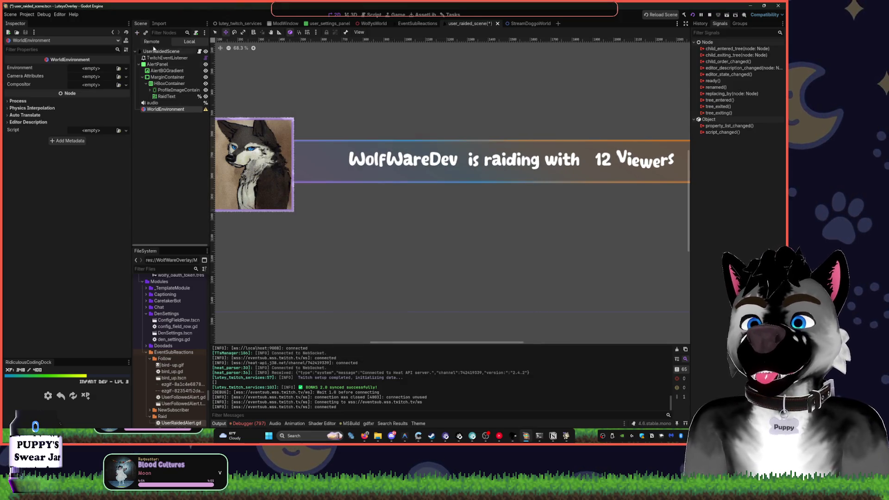
pyautogui.click(116, 75)
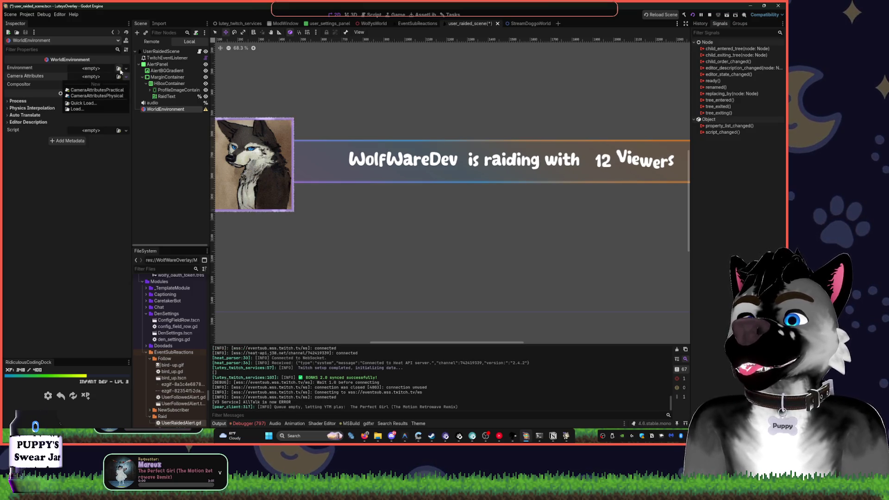
pyautogui.click(121, 74)
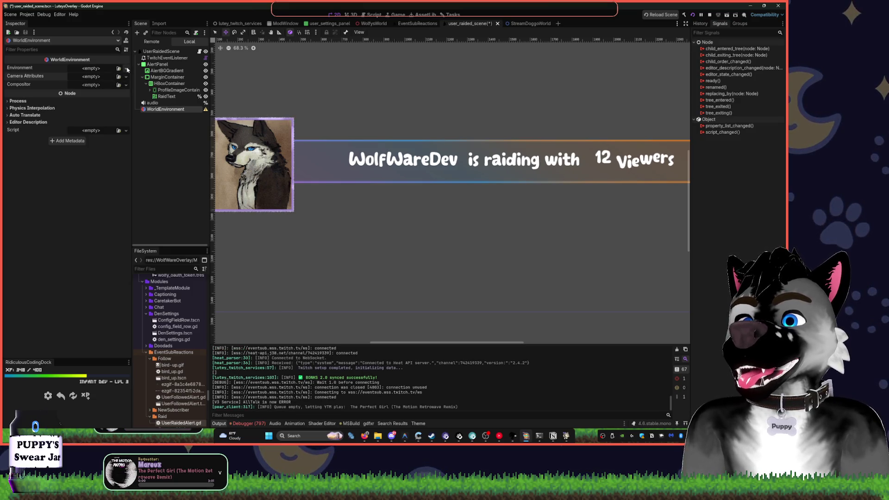
pyautogui.click(169, 119)
pyautogui.doubleClick(165, 110)
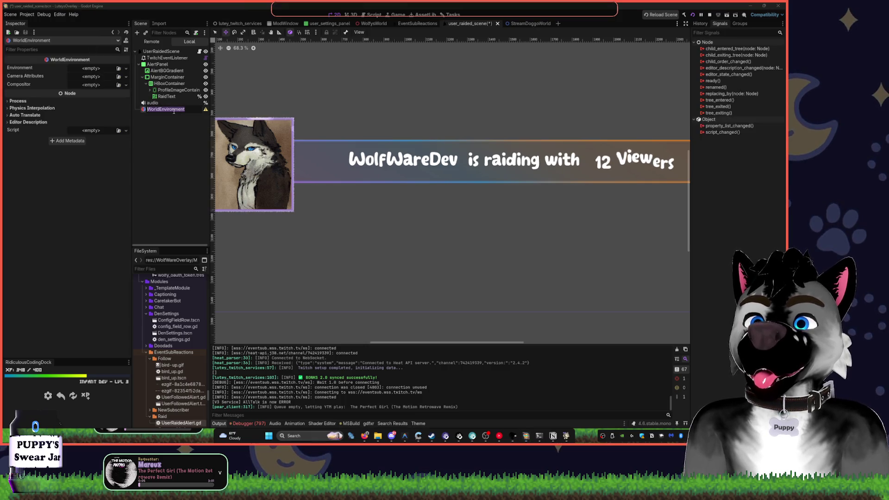
pyautogui.press('Escape')
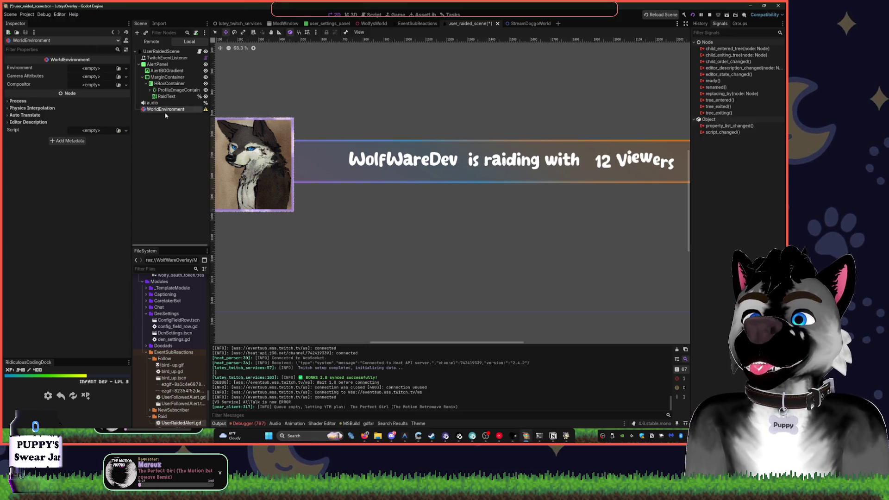
pyautogui.press('Delete')
pyautogui.press('Return')
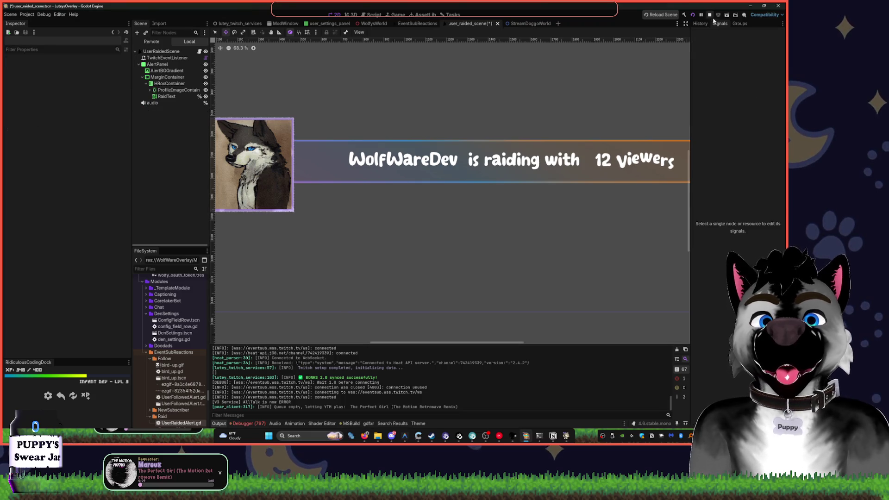
pyautogui.click(376, 16)
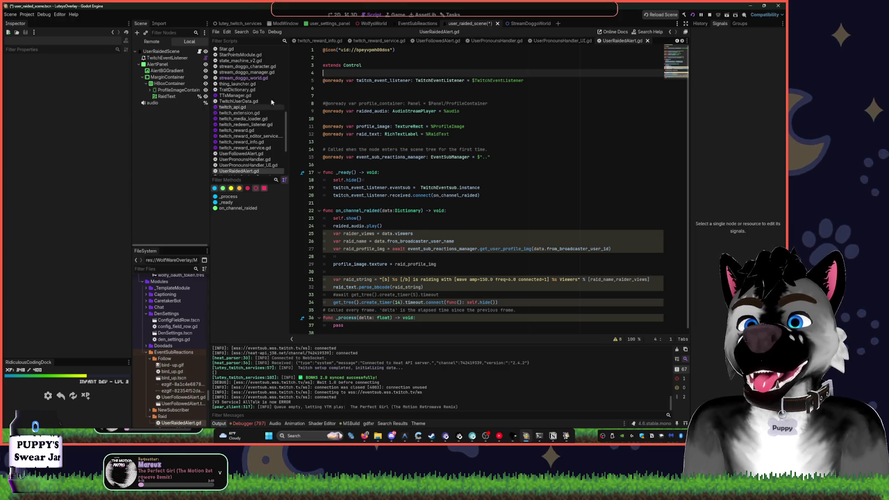
# - Close unneeded script tabs such as twitch_reward_info and the pronoun handler scripts
pyautogui.click(316, 41)
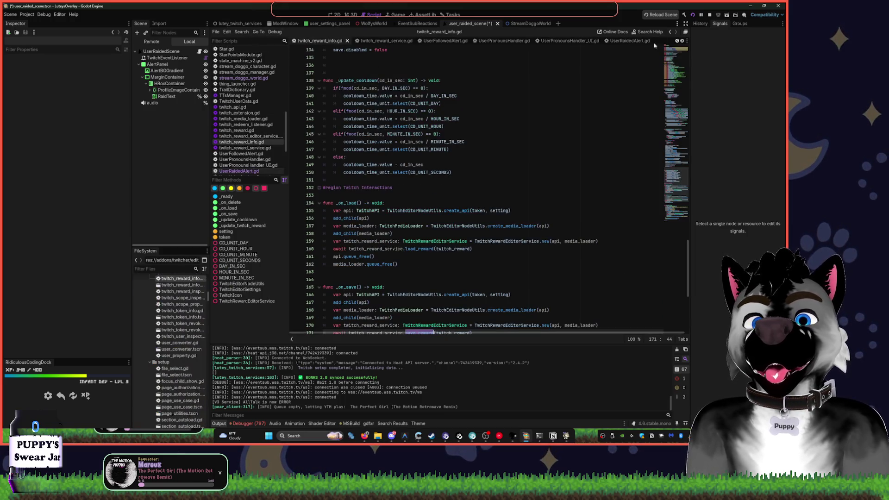
pyautogui.scroll(3, 277, 48)
pyautogui.scroll(7, 277, 48)
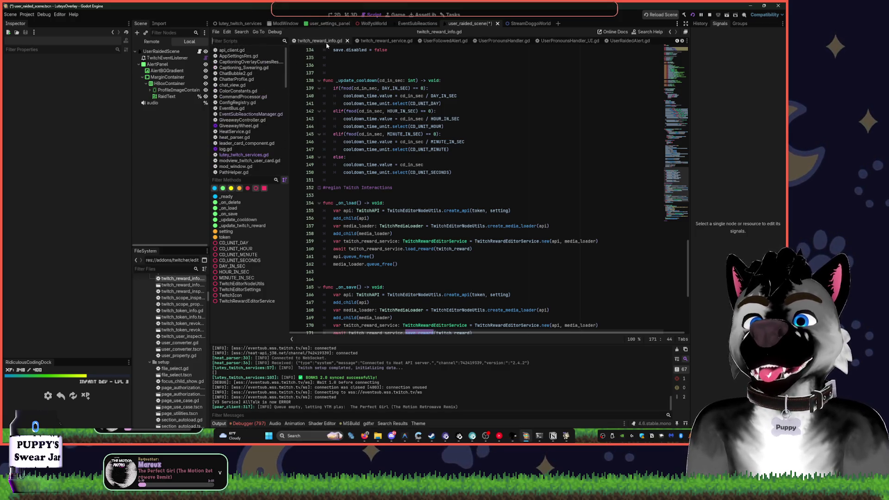
pyautogui.middleClick(386, 41)
pyautogui.middleClick(386, 41)
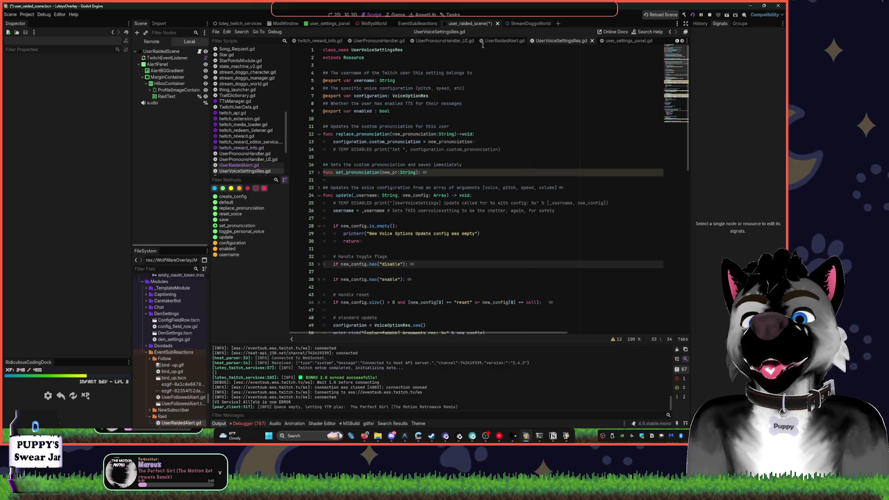
pyautogui.middleClick(379, 41)
pyautogui.middleClick(379, 42)
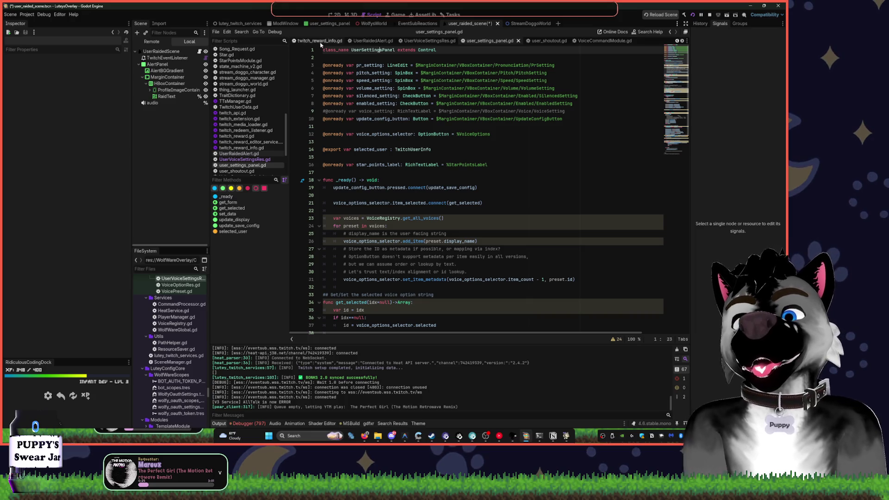
# - Filter the script list by name and open lutey_twitch_services.gd
pyautogui.click(241, 41)
pyautogui.write('twit')
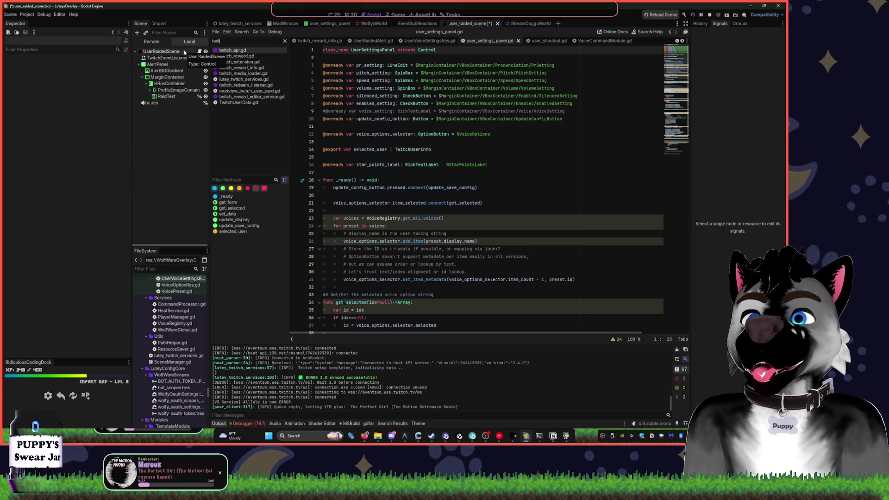
pyautogui.click(236, 79)
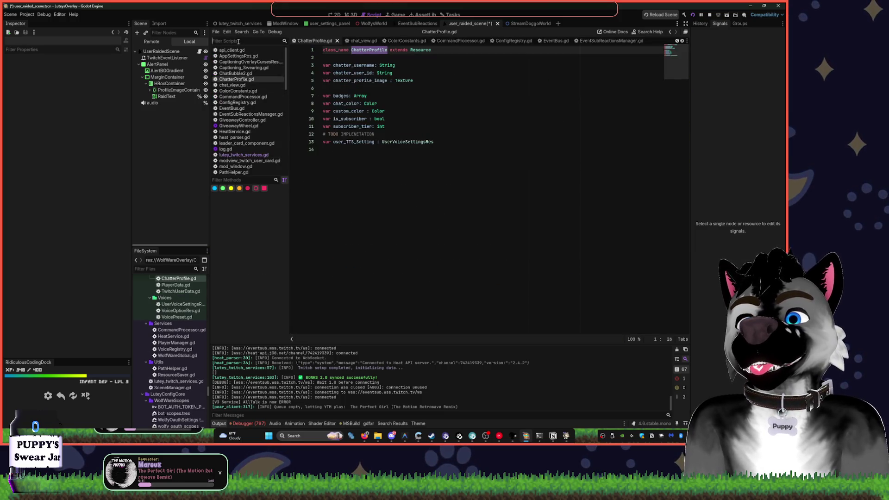
pyautogui.write('lut')
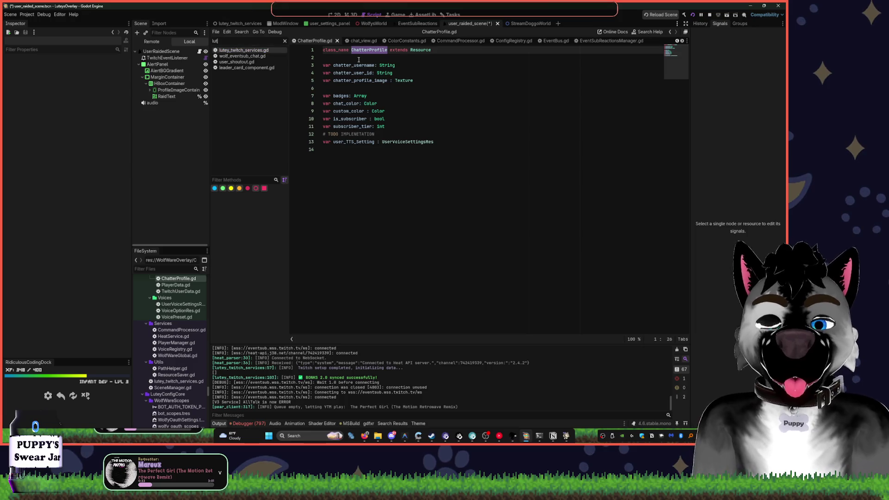
pyautogui.click(243, 50)
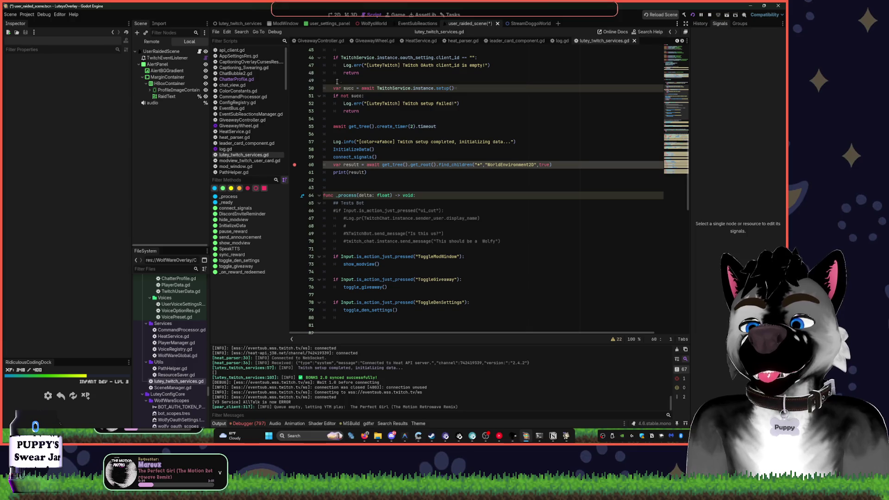
pyautogui.rightClick(445, 182)
pyautogui.press('Escape')
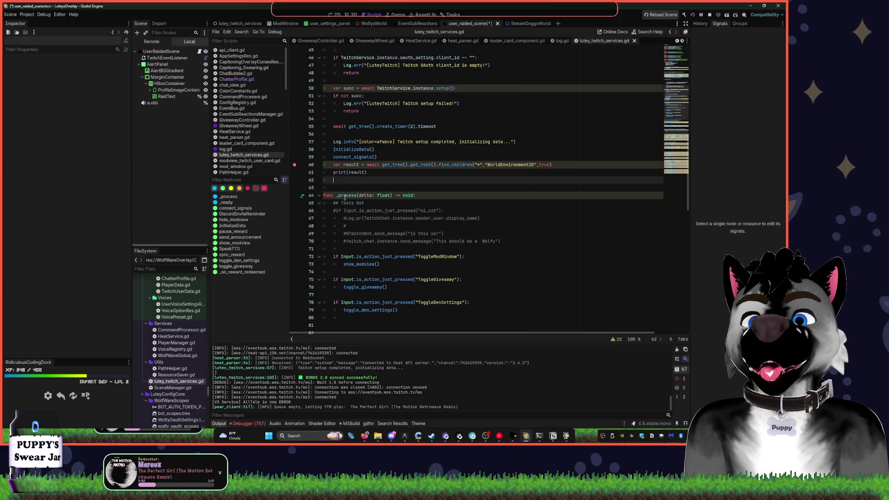
# - Change line 60's search type from WorldEnvironment2D to WorldEnvironment, save, and run the project
pyautogui.doubleClick(504, 163)
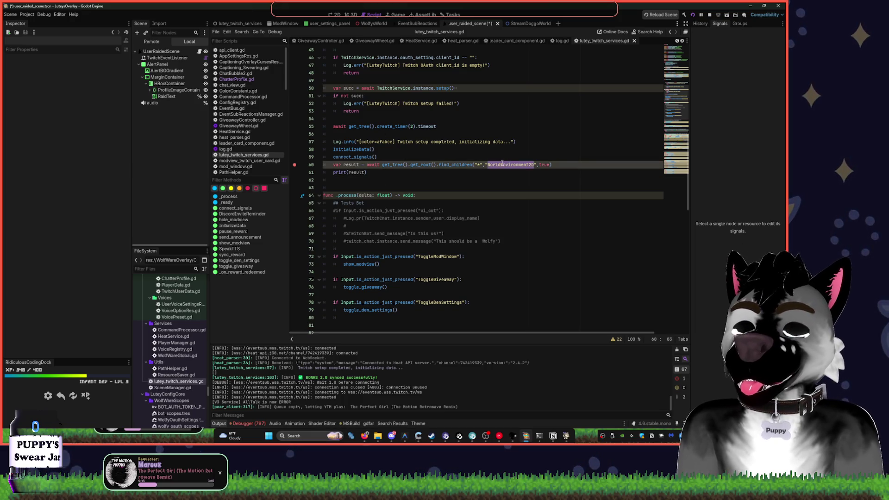
pyautogui.write('WorldEnvironment')
pyautogui.hotkey('ctrl', 's')
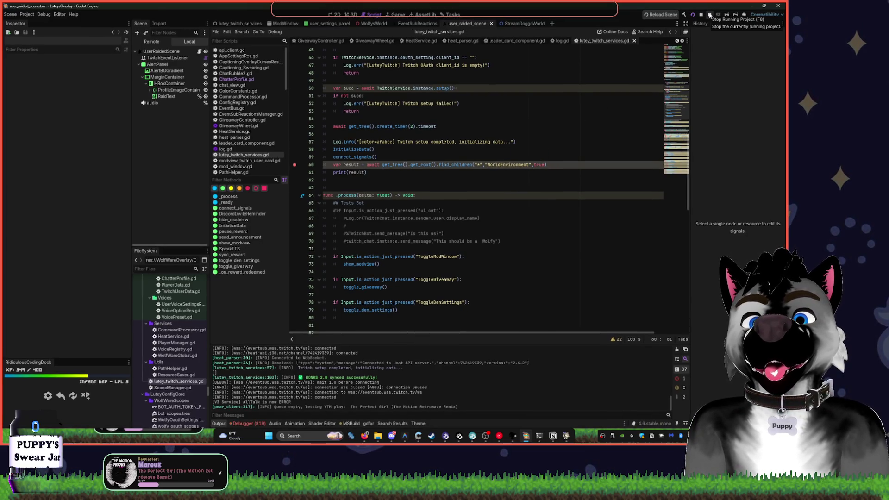
pyautogui.hotkey('ctrl', 'v')
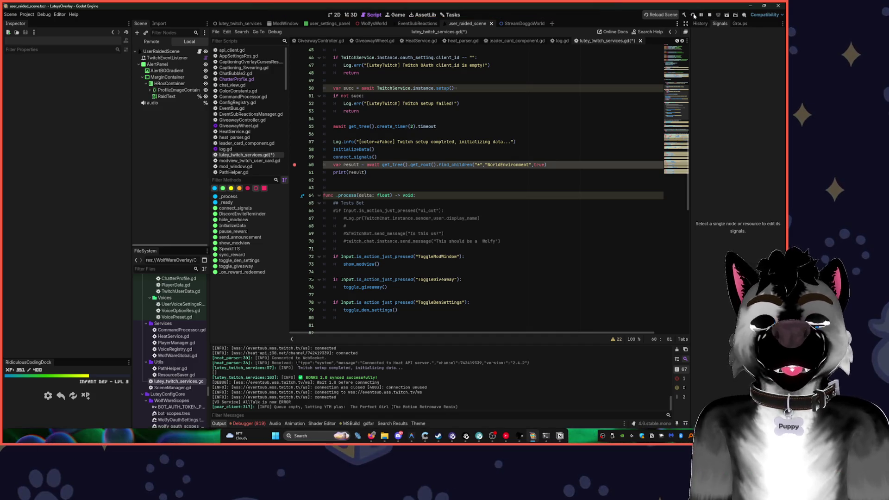
pyautogui.click(693, 16)
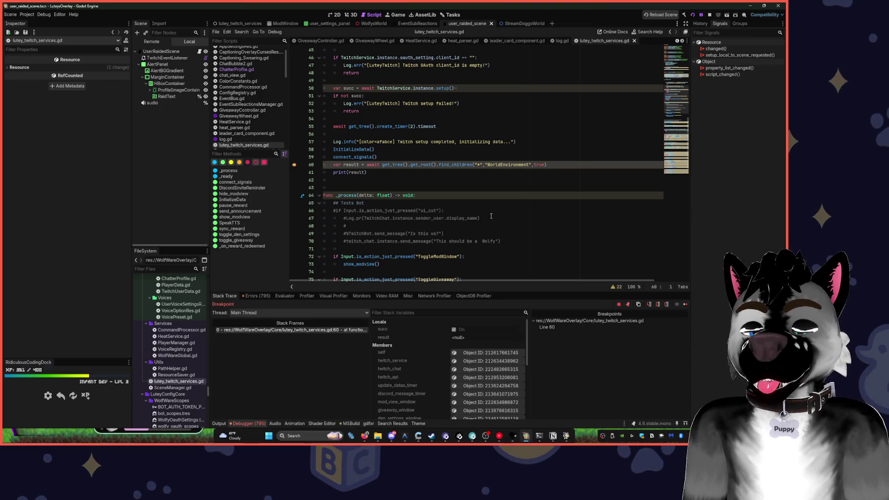
# - Resume the project from the breakpoint, show the Output log, and place the cursor at line 60's end
pyautogui.press('F12')
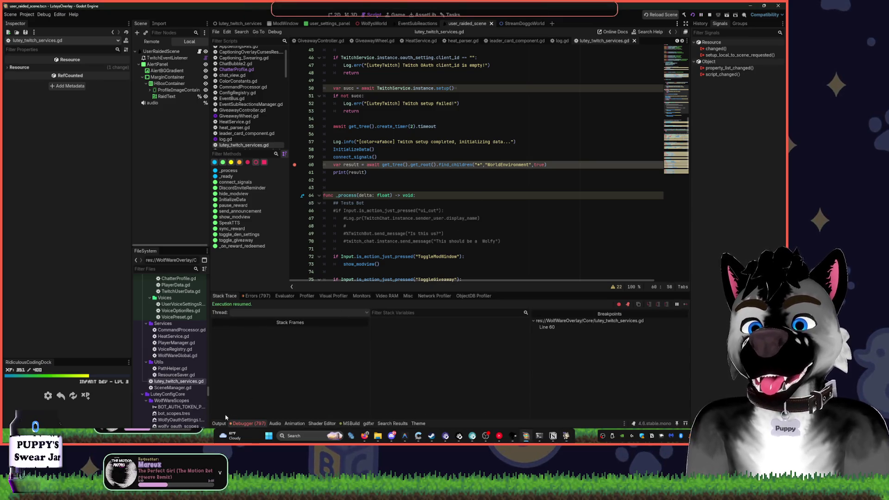
pyautogui.click(219, 423)
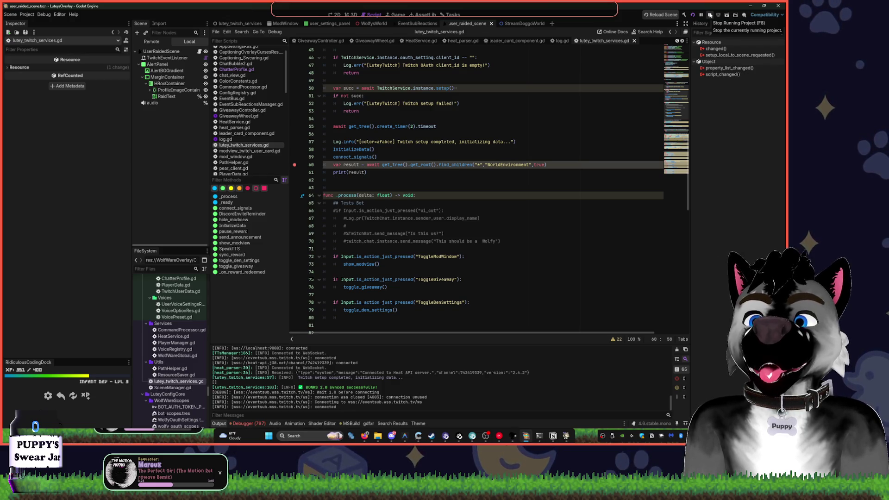
pyautogui.click(563, 163)
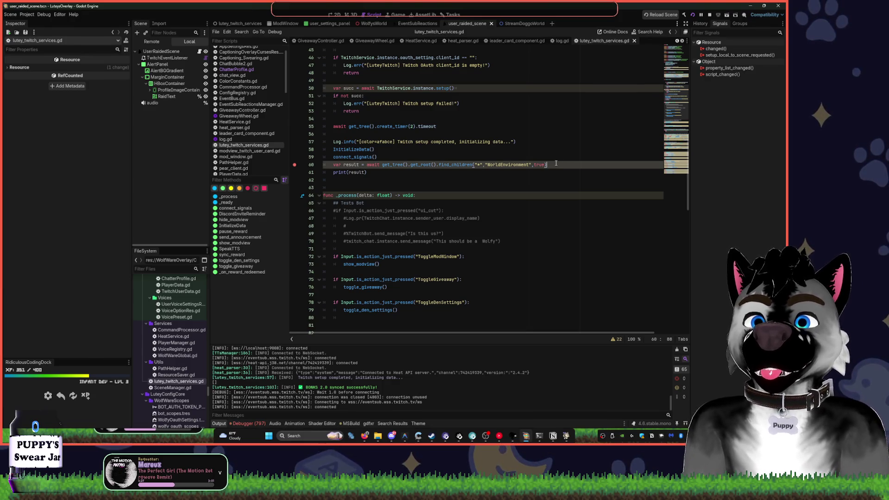
# - Delete the print(result) and WorldEnvironment result lookup lines from _ready in lutey_twitch_services.gd
pyautogui.hotkey('alt', 'Down')
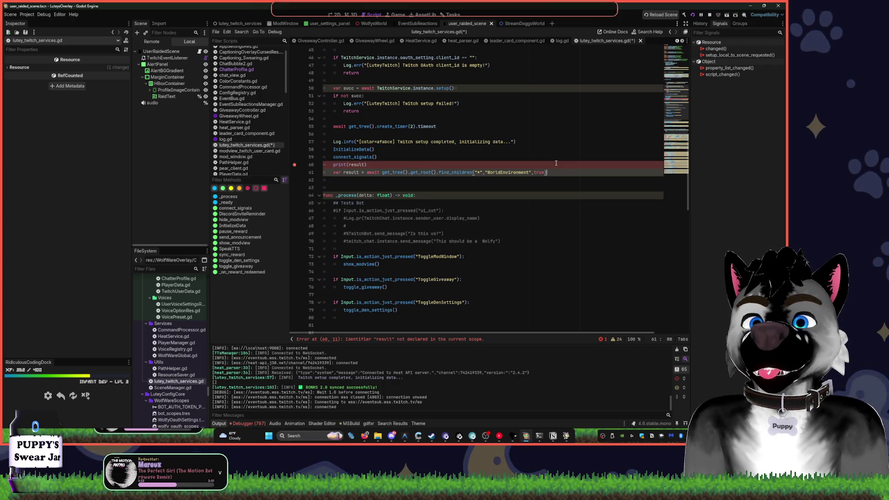
pyautogui.hotkey('shift', 'Up')
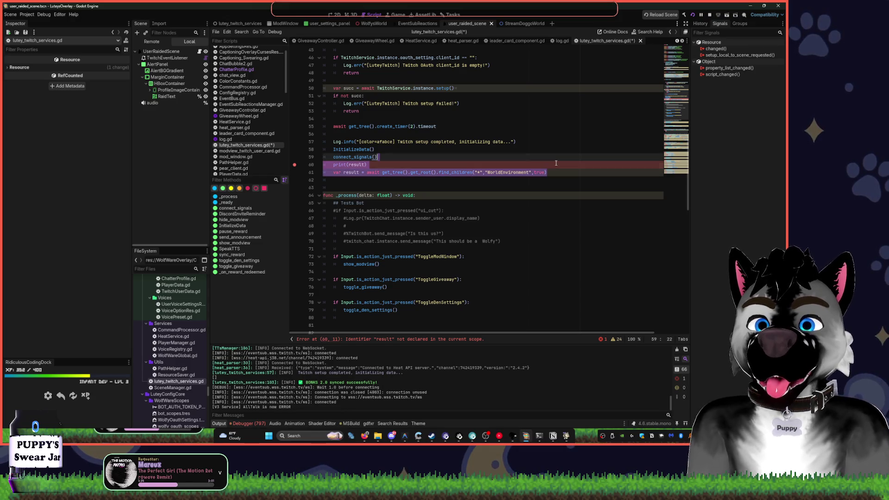
pyautogui.click(555, 163)
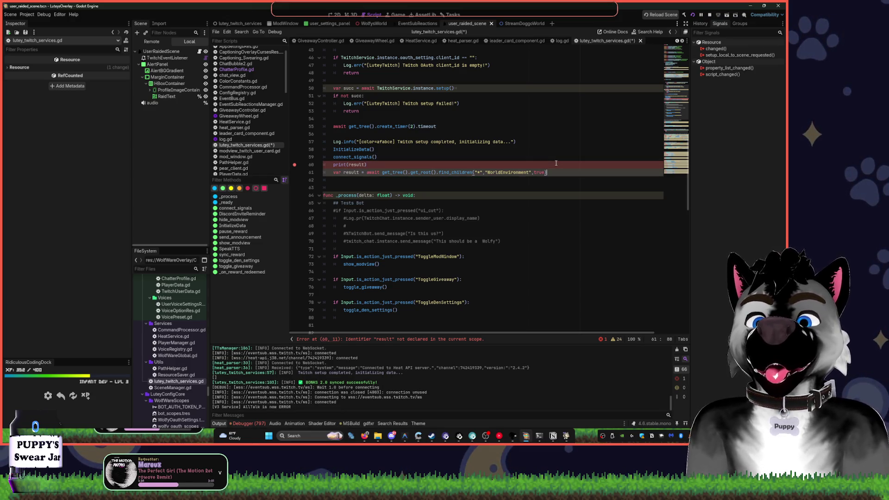
pyautogui.hotkey('shift', 'Home')
pyautogui.press('BackSpace')
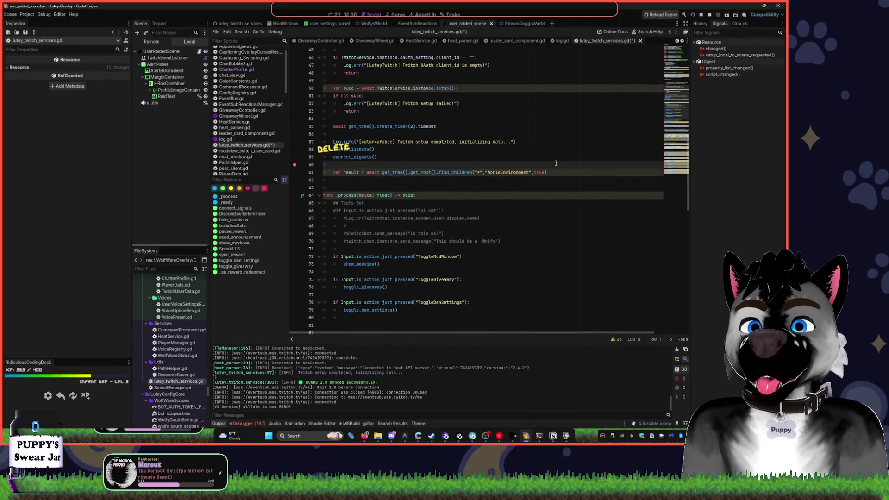
pyautogui.press('Down')
pyautogui.hotkey('shift', 'End')
pyautogui.press('Delete')
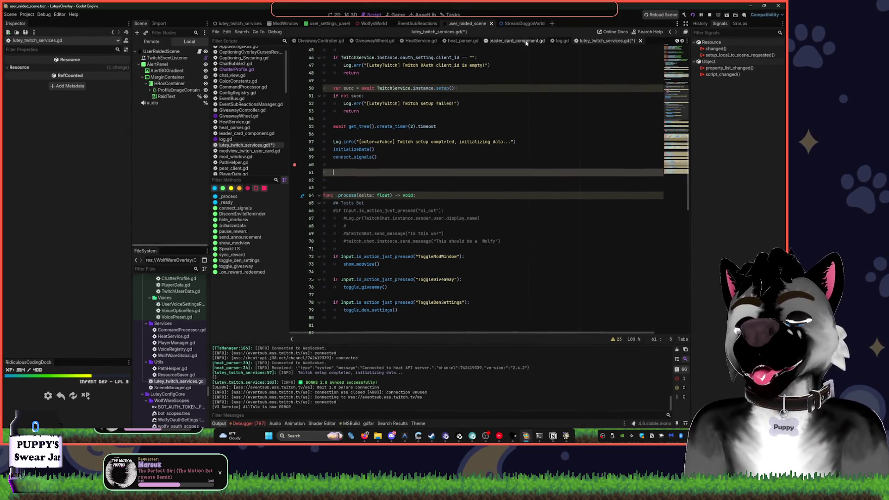
pyautogui.hotkey('ctrl', 'z')
pyautogui.hotkey('ctrl', 'z')
pyautogui.press('Down')
pyautogui.press('Down')
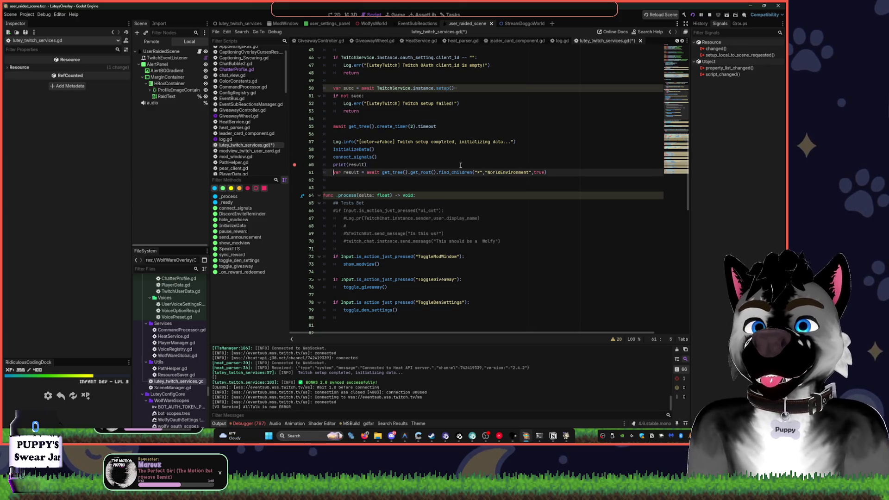
pyautogui.hotkey('shift', 'Up')
pyautogui.hotkey('shift', 'Up')
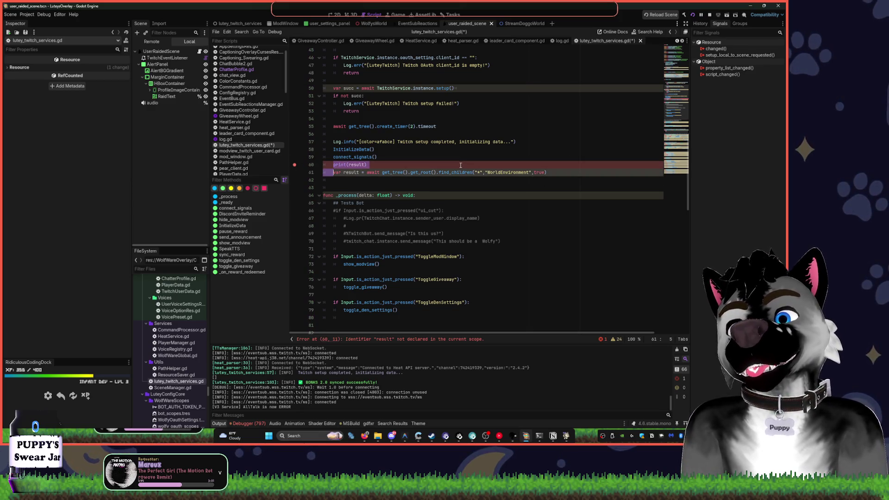
pyautogui.press('Delete')
# - Save the script and return to the EventSubReactions scene in the 2D view
pyautogui.hotkey('ctrl', 's')
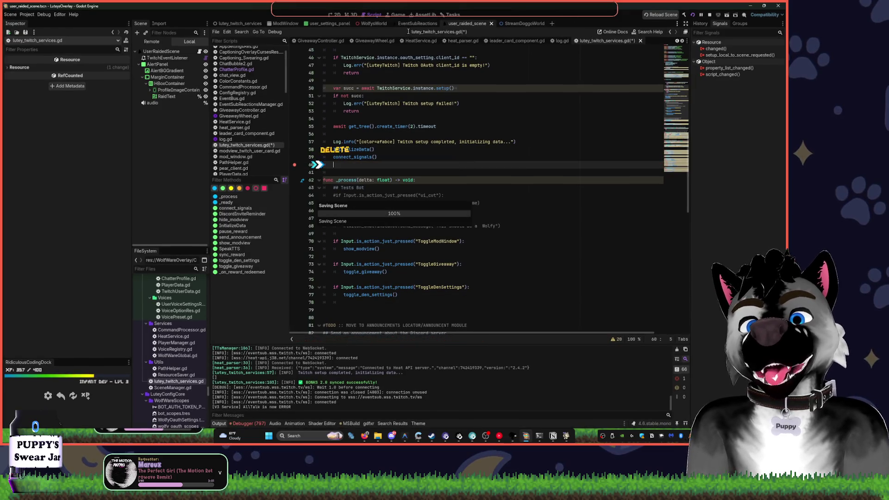
pyautogui.click(416, 23)
pyautogui.click(334, 16)
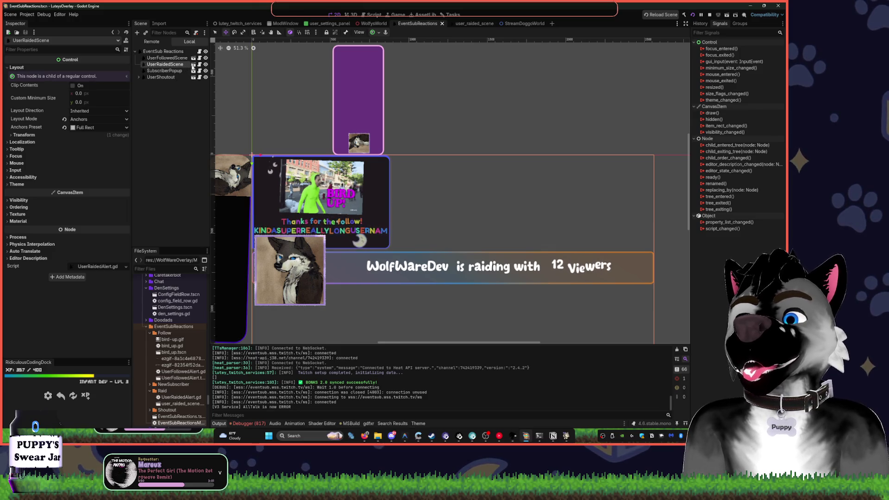
# - Switch to user_raided_scene and add a WorldEnvironment node
pyautogui.click(193, 64)
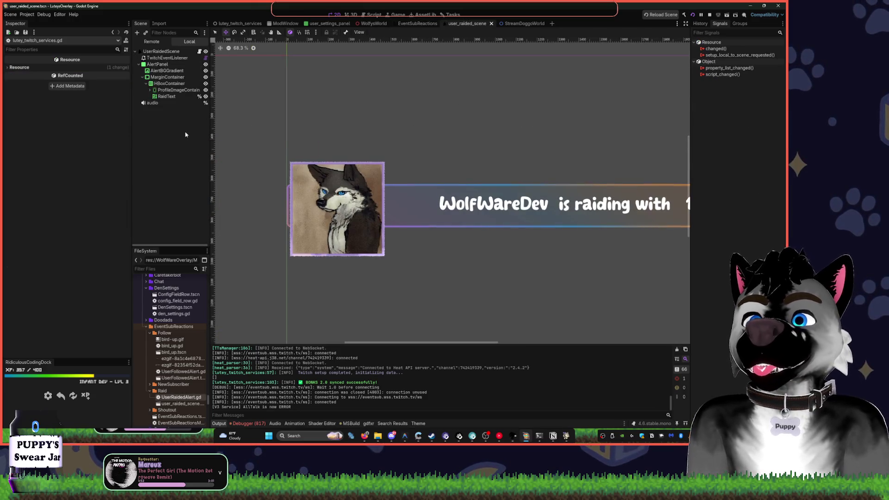
pyautogui.hotkey('ctrl', 'shift', 'o')
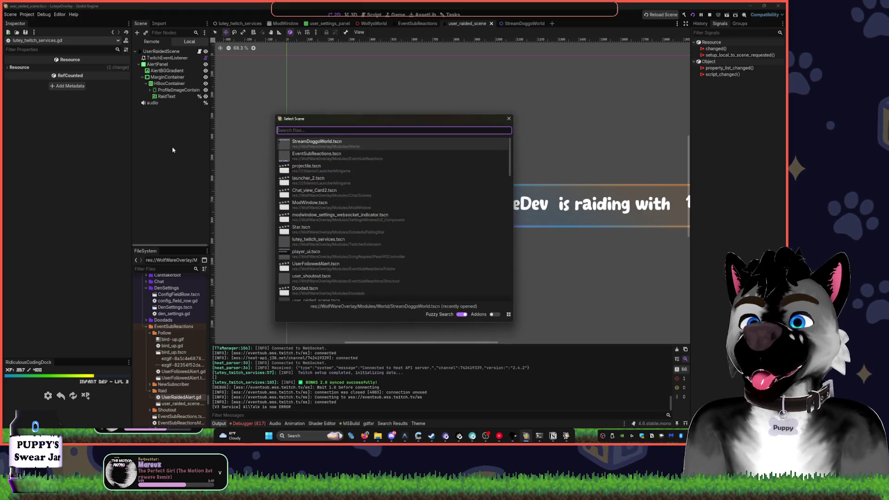
pyautogui.write('en')
pyautogui.press('Escape')
pyautogui.hotkey('ctrl', 'a')
pyautogui.write('world')
pyautogui.press('Return')
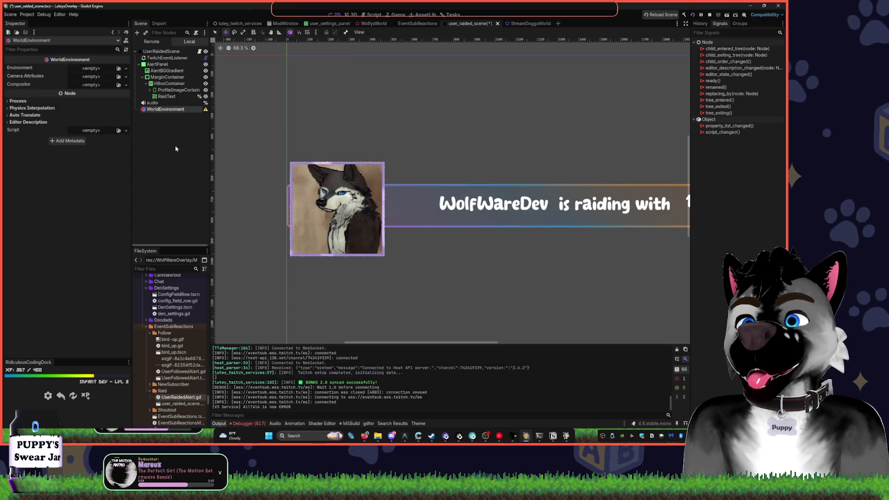
# - Explore the Environment resource options, undoing a new Environment and closing the file and help searches
pyautogui.click(126, 68)
pyautogui.click(98, 75)
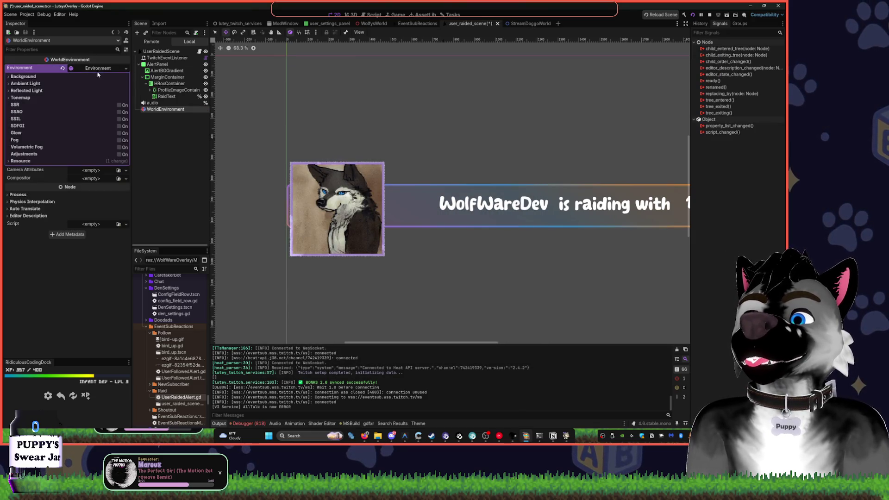
pyautogui.hotkey('ctrl', 'z')
pyautogui.click(98, 69)
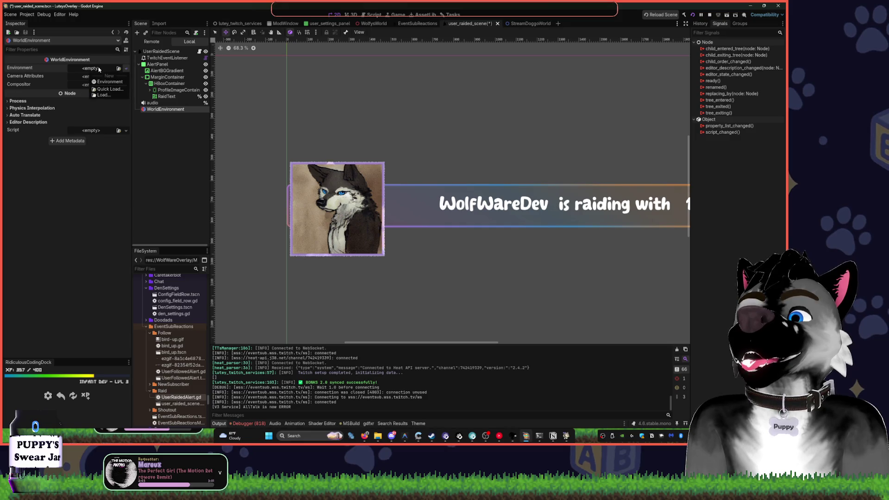
pyautogui.click(109, 89)
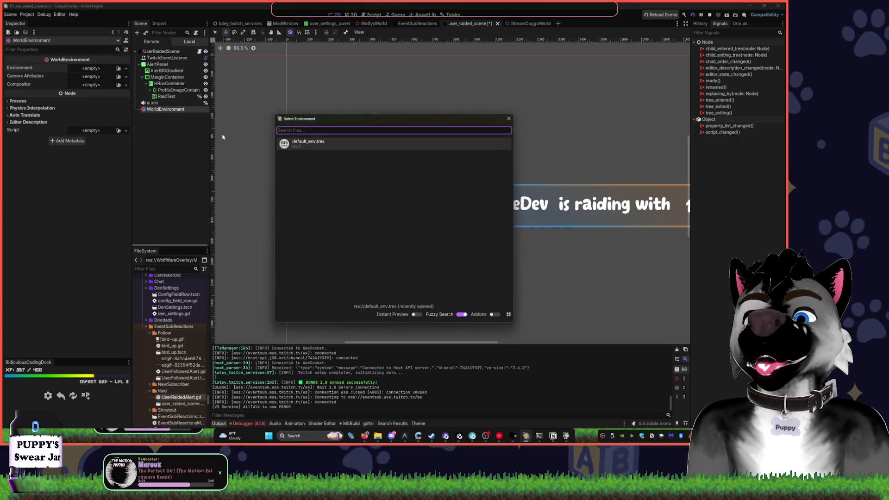
pyautogui.press('Escape')
pyautogui.click(165, 135)
pyautogui.press('F1')
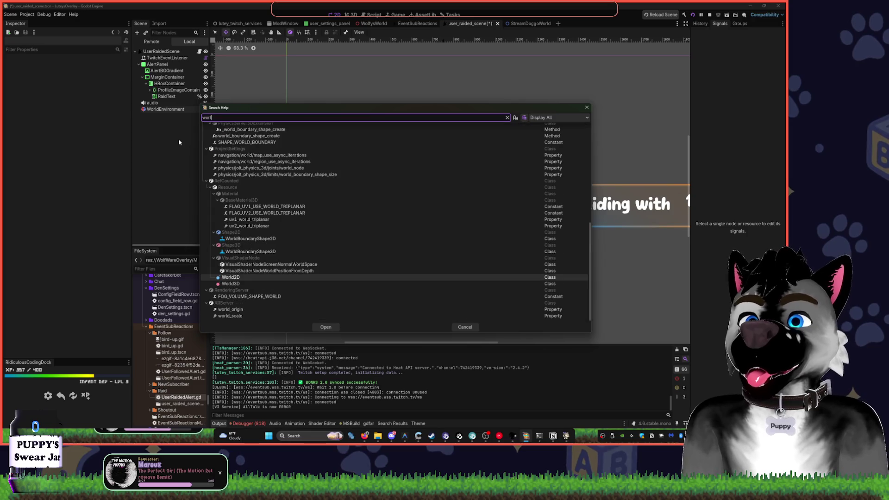
pyautogui.press('Escape')
# - Reselect WorldEnvironment and give it a new Environment with Glow turned on
pyautogui.hotkey('ctrl', 'a')
pyautogui.write('world')
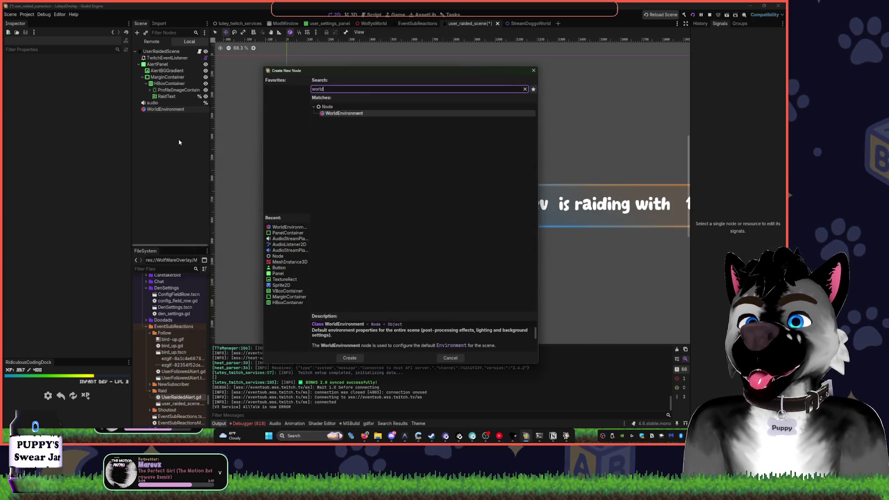
pyautogui.press('Escape')
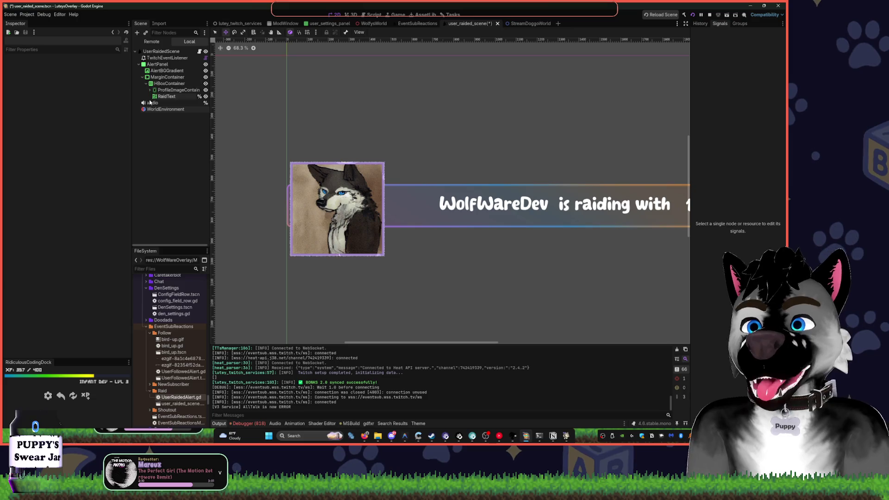
pyautogui.click(165, 110)
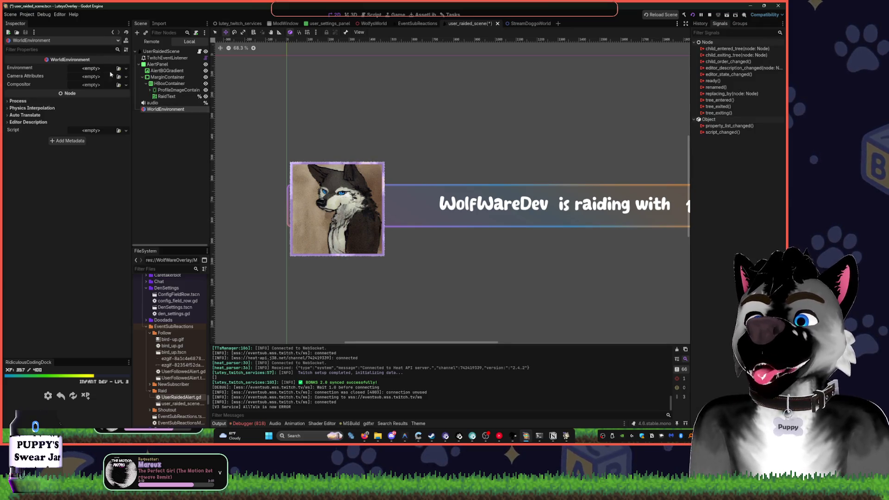
pyautogui.click(125, 68)
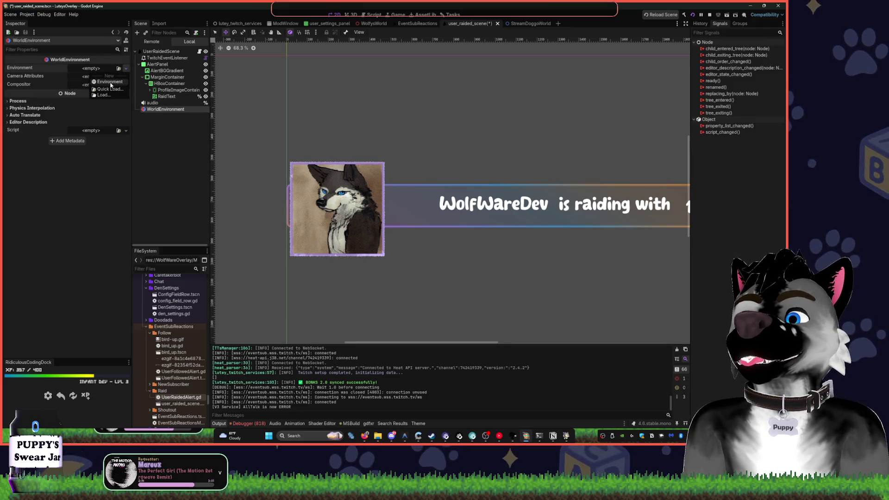
pyautogui.click(110, 82)
pyautogui.click(100, 77)
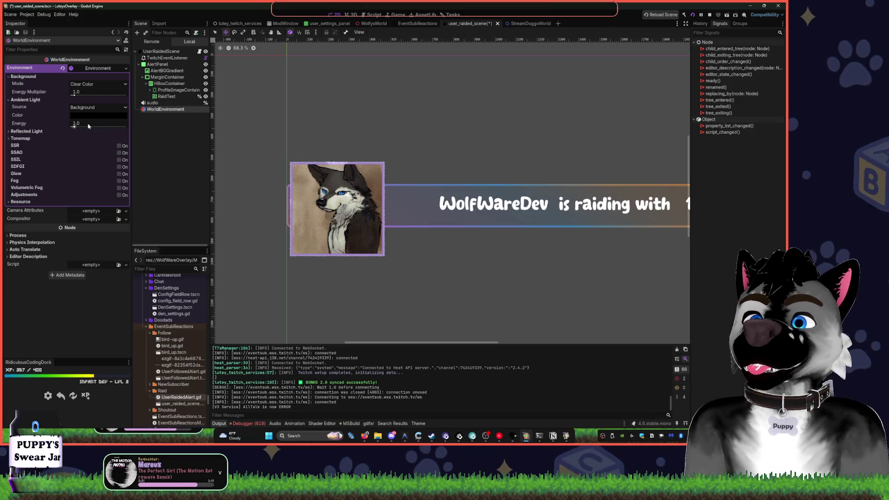
pyautogui.click(119, 174)
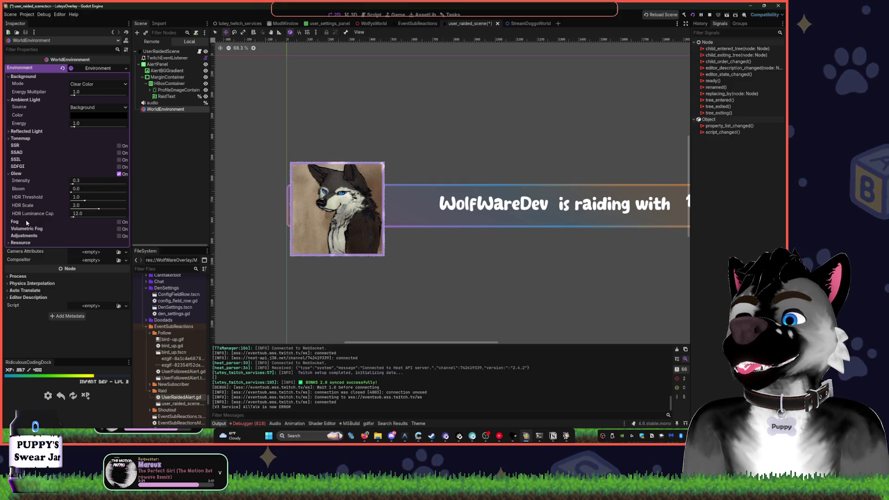
pyautogui.moveTo(520, 153); pyautogui.dragTo(356, 145)
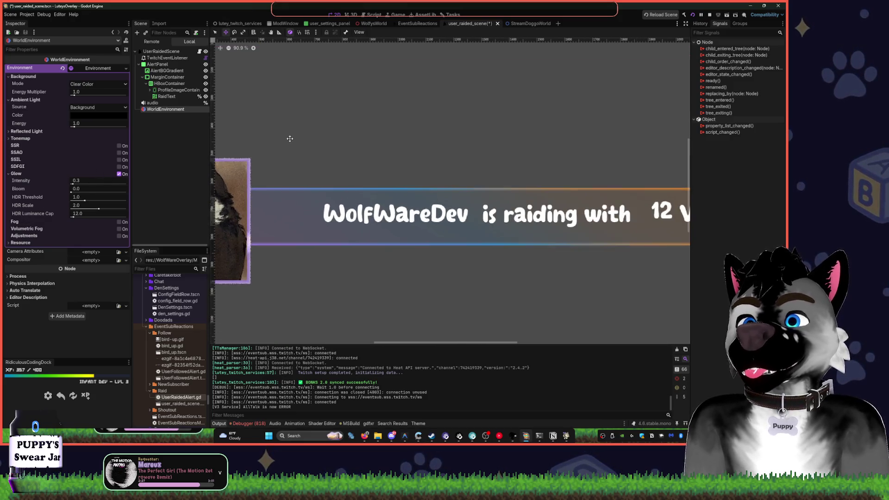
pyautogui.scroll(1, 317, 134)
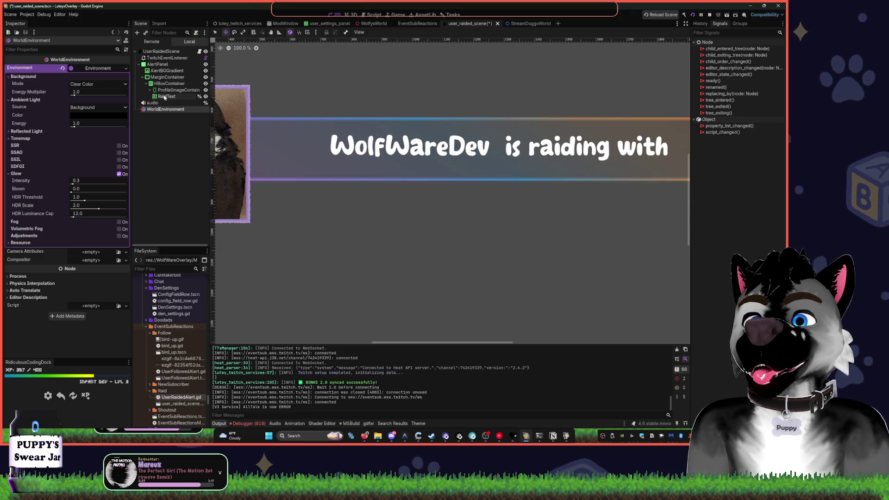
pyautogui.moveTo(312, 171); pyautogui.dragTo(521, 177)
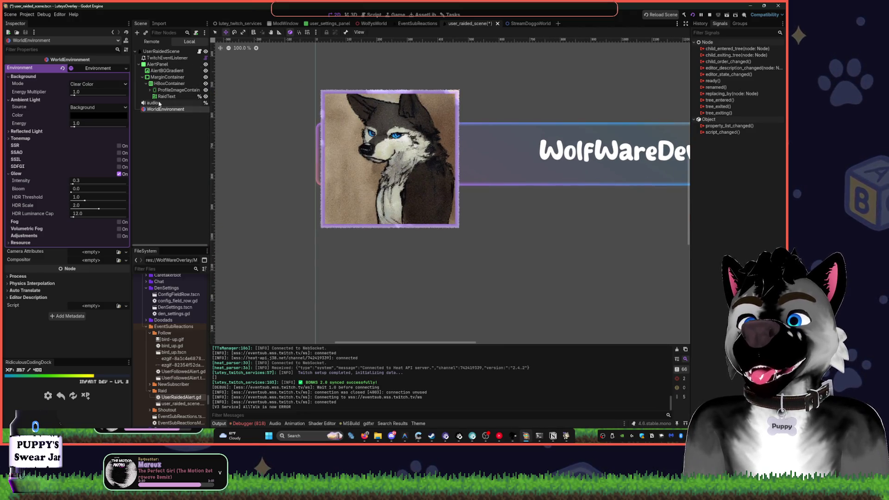
# - Select the ProfileImage node and review its texture and Material settings
pyautogui.click(149, 90)
pyautogui.click(174, 96)
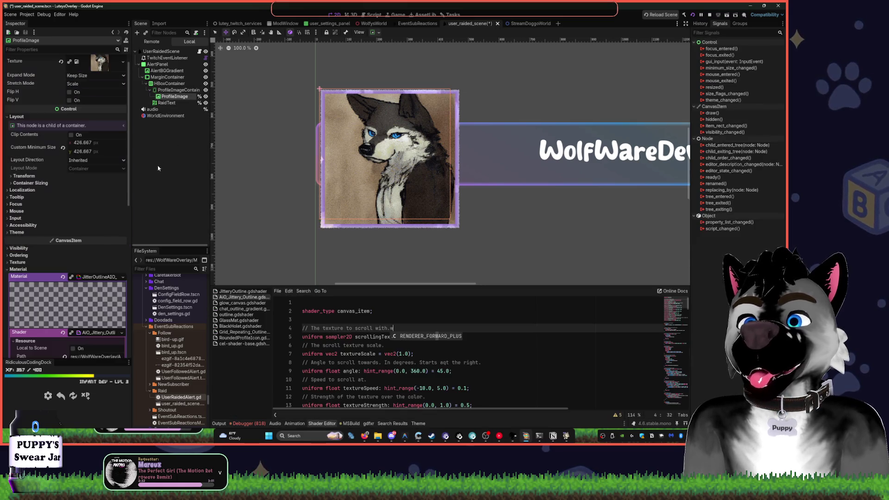
pyautogui.click(101, 65)
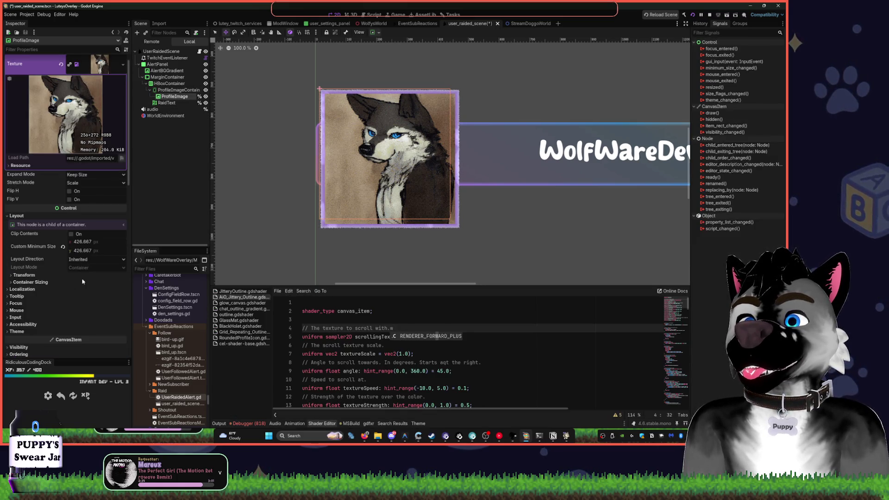
pyautogui.scroll(-10, 70, 209)
pyautogui.scroll(-3, 83, 268)
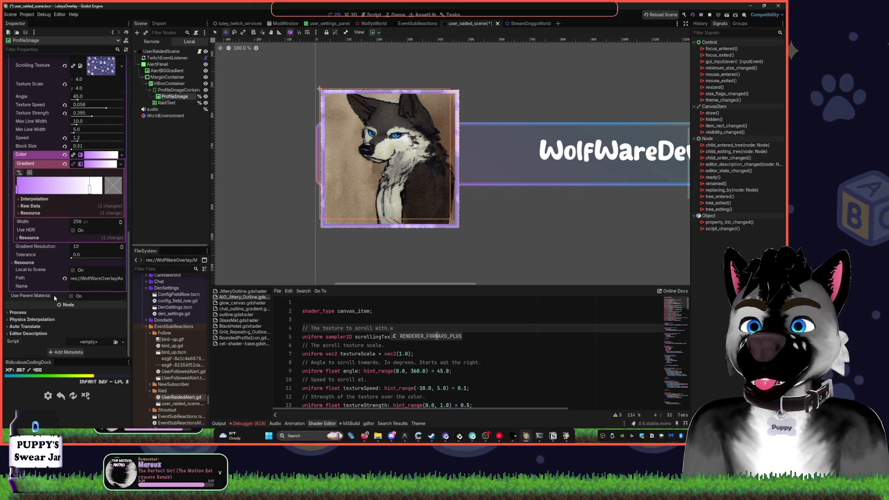
pyautogui.scroll(5, 27, 97)
pyautogui.click(28, 98)
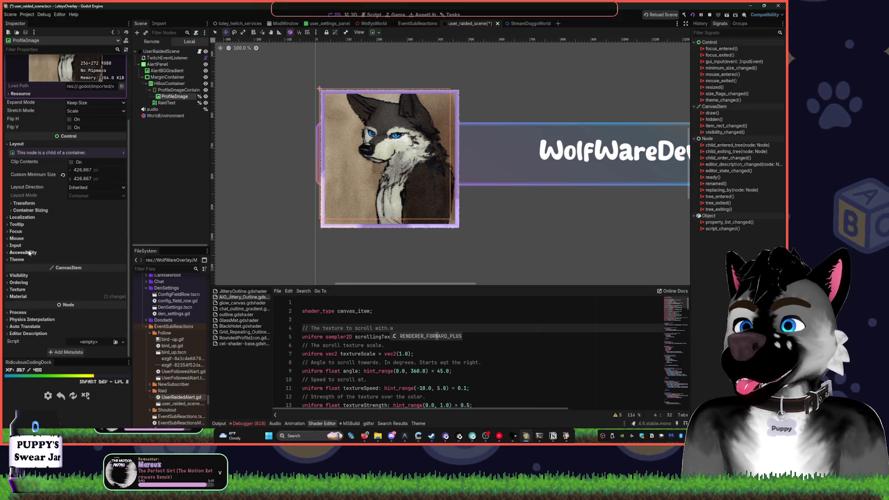
# - Try ProfileImage's Modulate and Self Modulate colours, leaving them white, then select AlertPanel
pyautogui.click(24, 276)
pyautogui.click(74, 293)
pyautogui.click(138, 228)
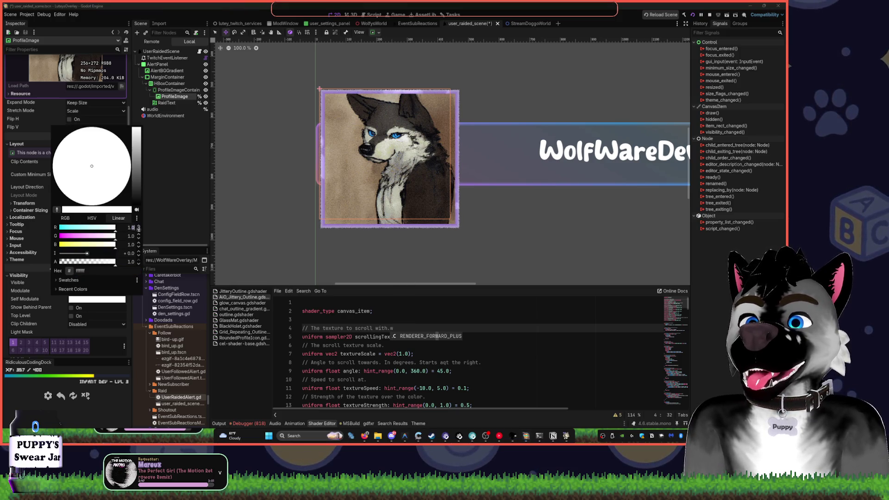
pyautogui.click(147, 239)
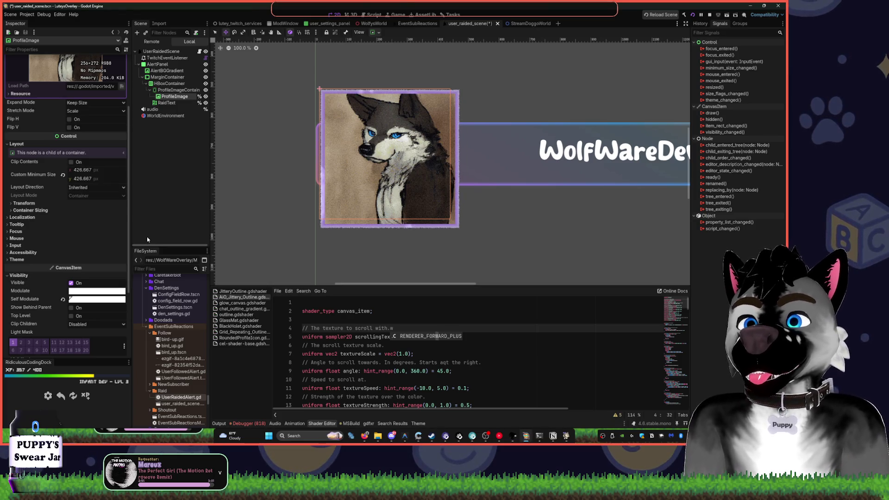
pyautogui.click(87, 299)
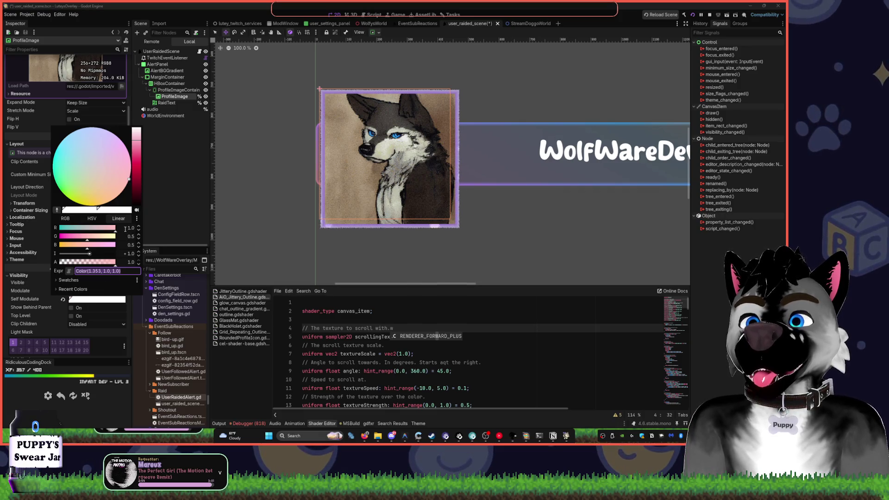
pyautogui.click(138, 227)
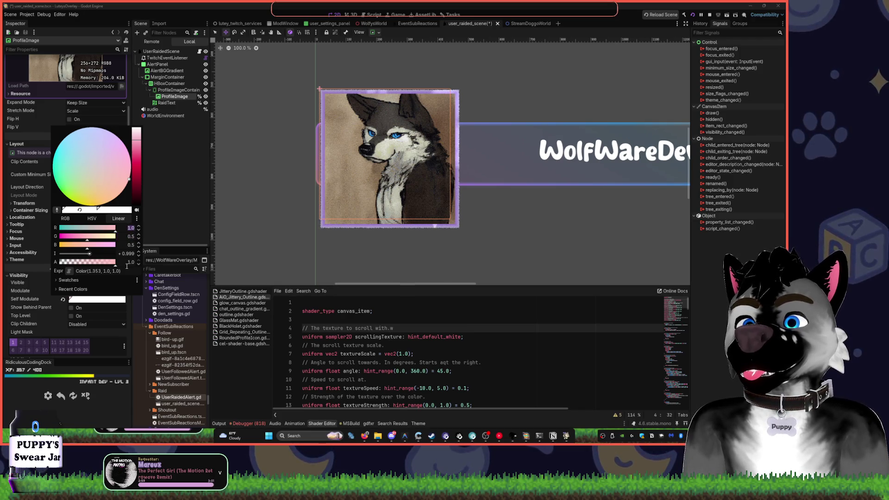
pyautogui.moveTo(101, 254); pyautogui.dragTo(113, 255)
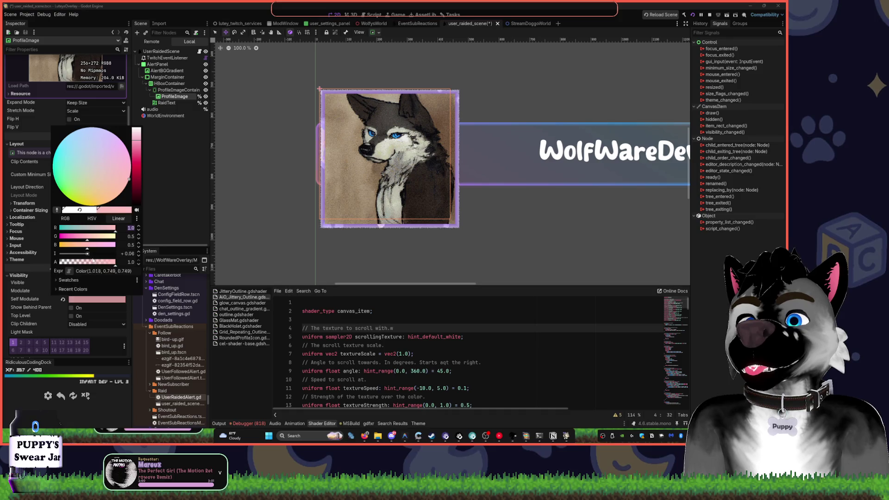
pyautogui.click(170, 188)
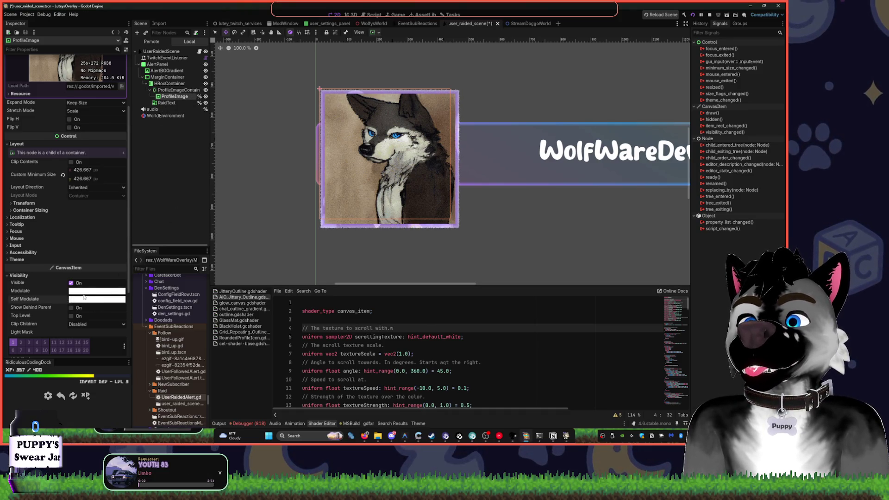
pyautogui.click(84, 293)
pyautogui.moveTo(133, 153); pyautogui.dragTo(135, 120)
pyautogui.click(174, 155)
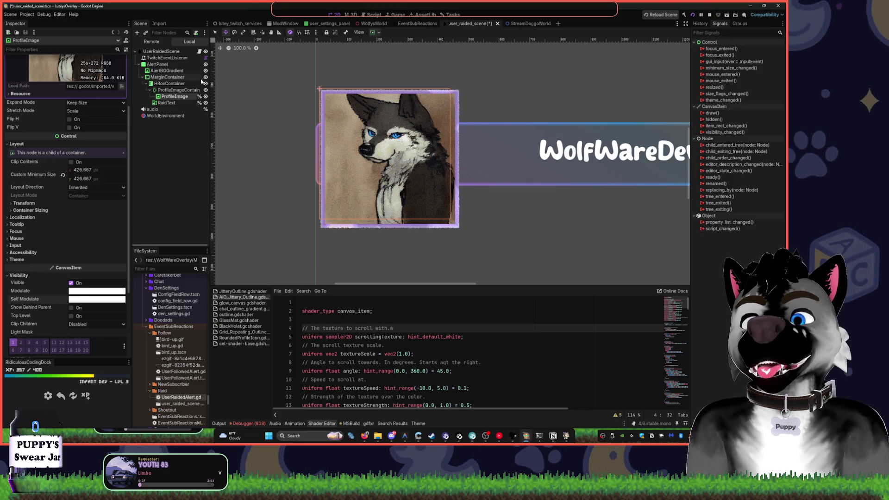
pyautogui.click(159, 64)
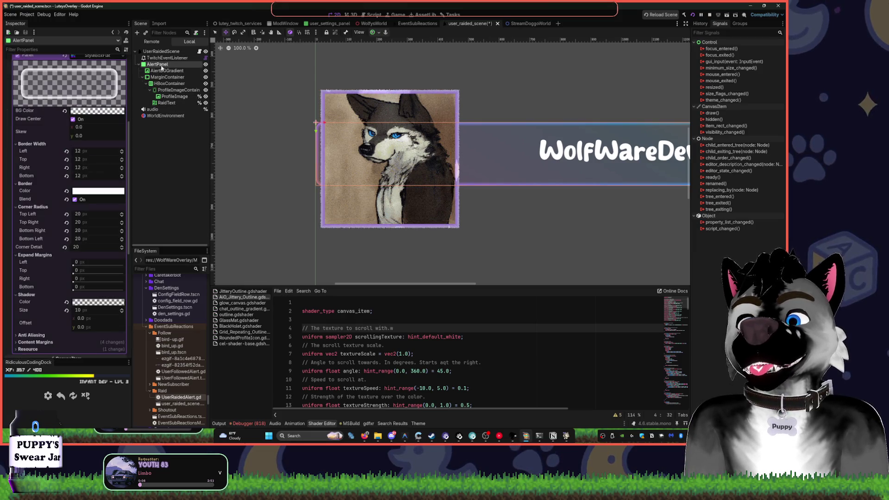
# - Try a brown Self Modulate on AlertPanel, revert it to white, and expand its CanvasItemMaterial
pyautogui.scroll(-5, 98, 268)
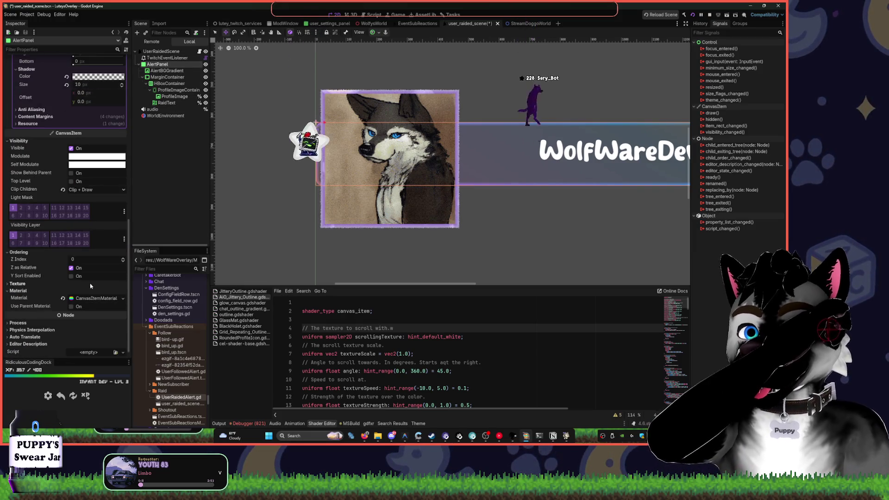
pyautogui.click(101, 165)
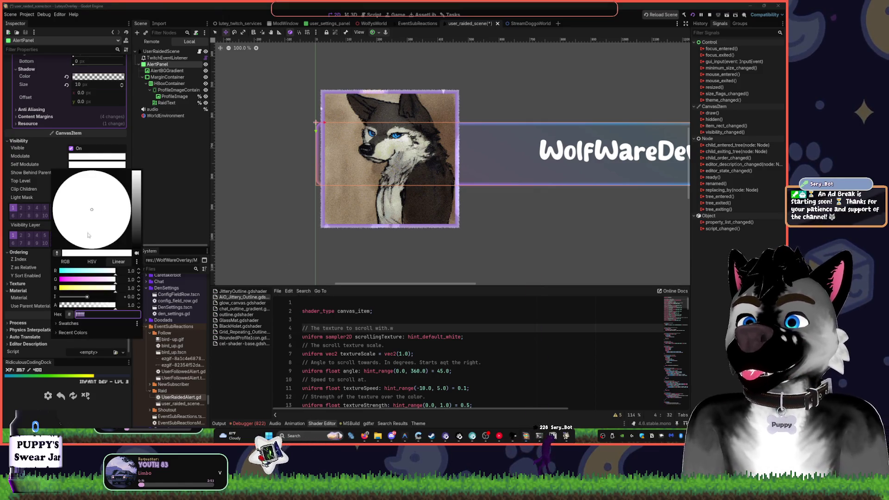
pyautogui.click(96, 236)
pyautogui.moveTo(129, 228)
pyautogui.mouseDown()
pyautogui.moveTo(115, 213)
pyautogui.moveTo(127, 204)
pyautogui.mouseUp()
pyautogui.click(180, 200)
pyautogui.hotkey('ctrl', 'z')
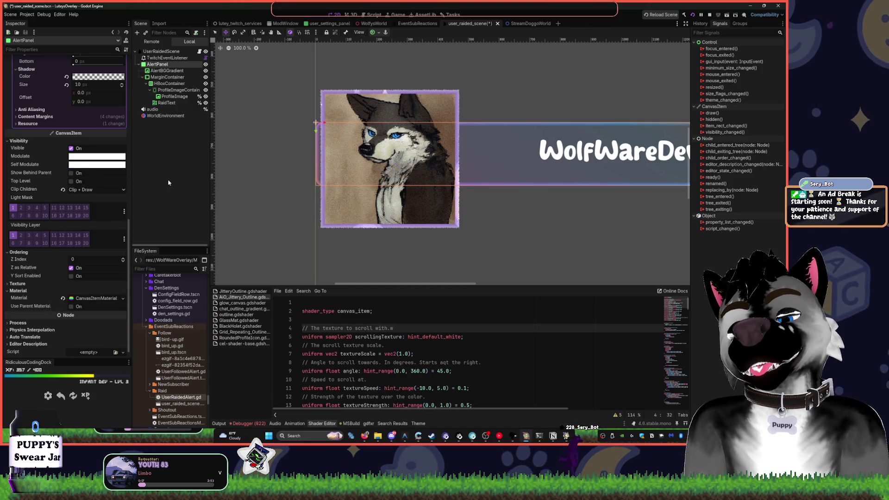
pyautogui.click(97, 298)
pyautogui.scroll(-2, 98, 267)
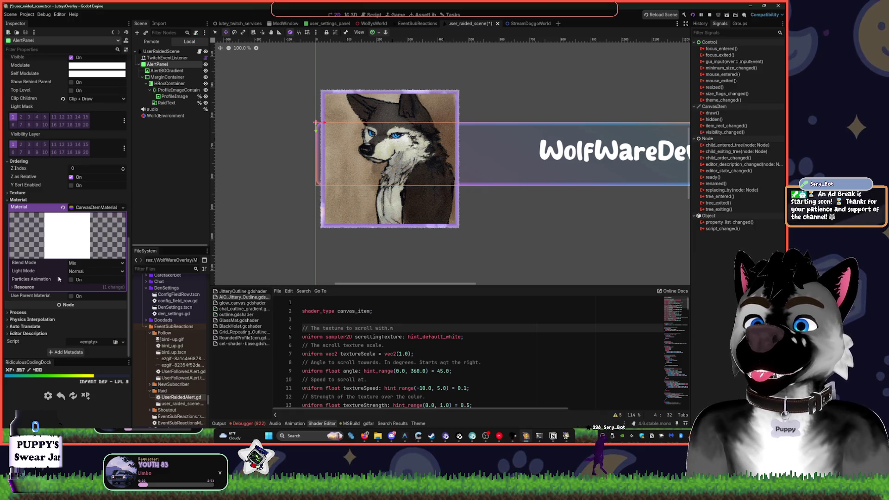
# - Try the Multiply blend mode on the AlertPanel material, leaving light mode Normal
pyautogui.click(97, 270)
pyautogui.click(95, 262)
pyautogui.click(95, 263)
pyautogui.click(93, 288)
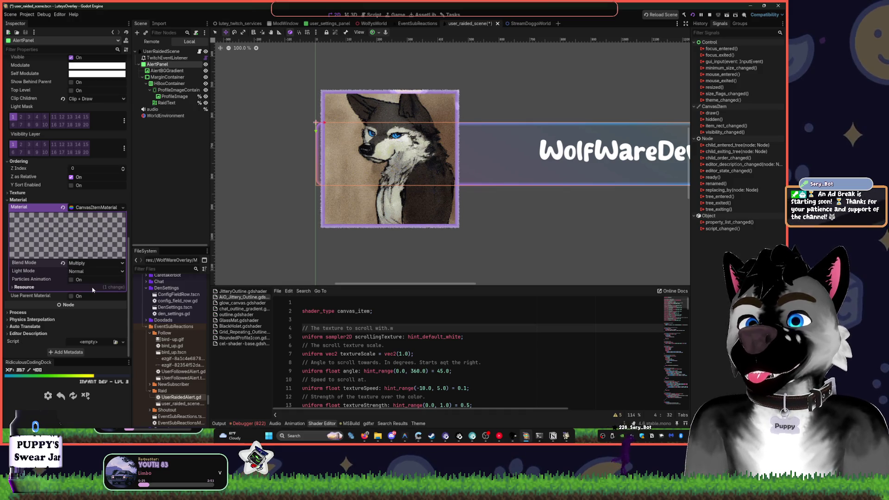
pyautogui.click(97, 208)
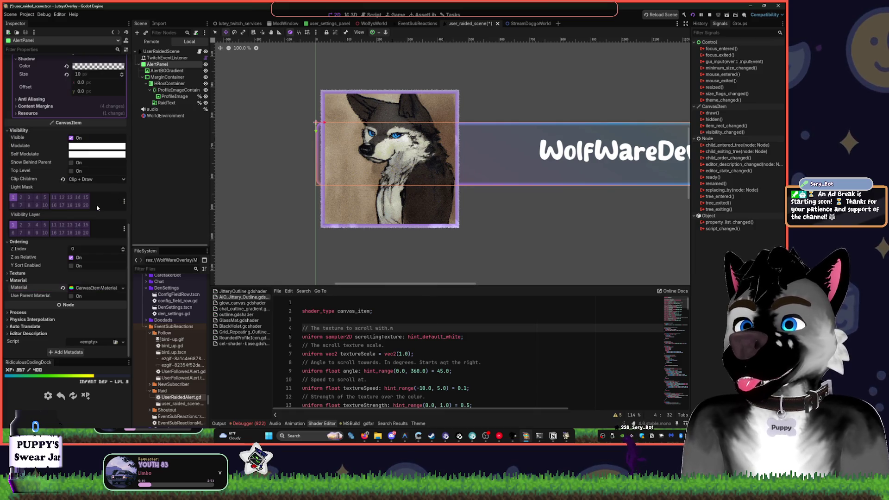
pyautogui.click(90, 287)
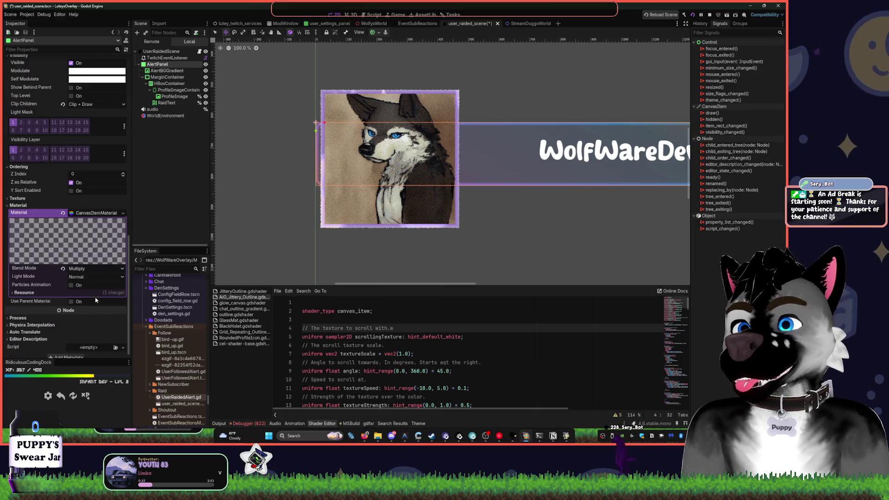
# - Set the blend mode to Premultiplied Alpha, keeping Light Mode Normal and particles animation off
pyautogui.click(83, 278)
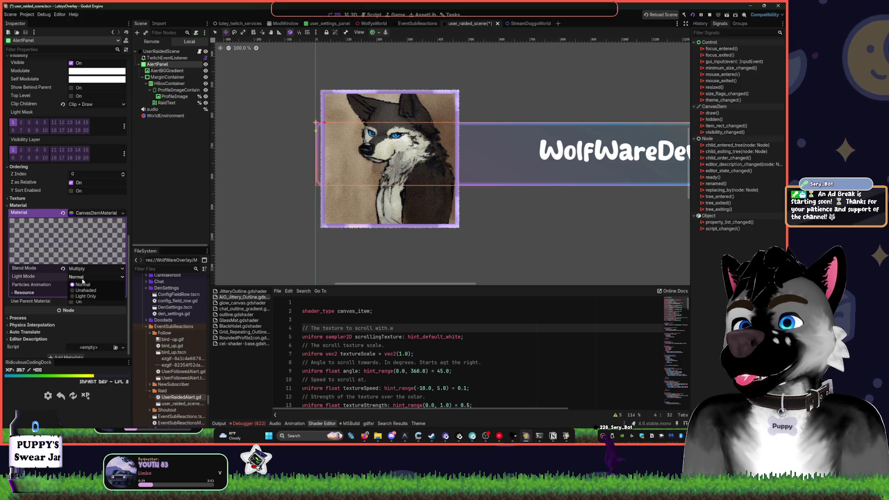
pyautogui.click(83, 282)
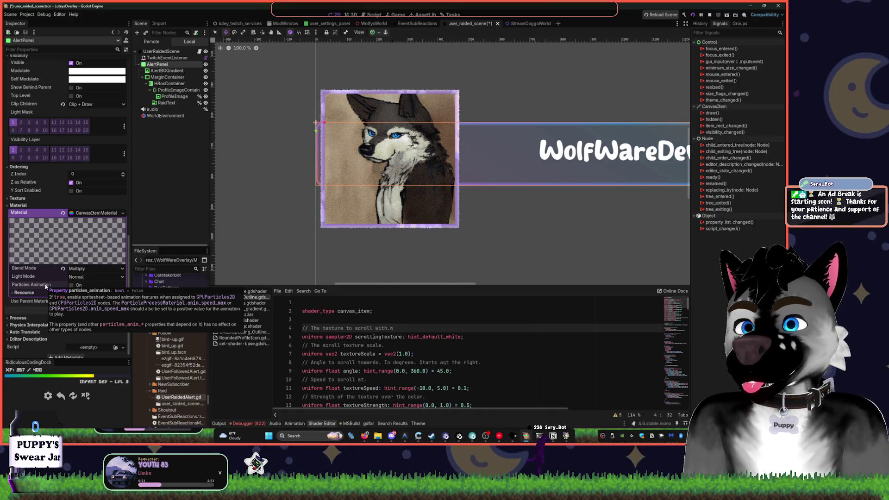
pyautogui.click(71, 286)
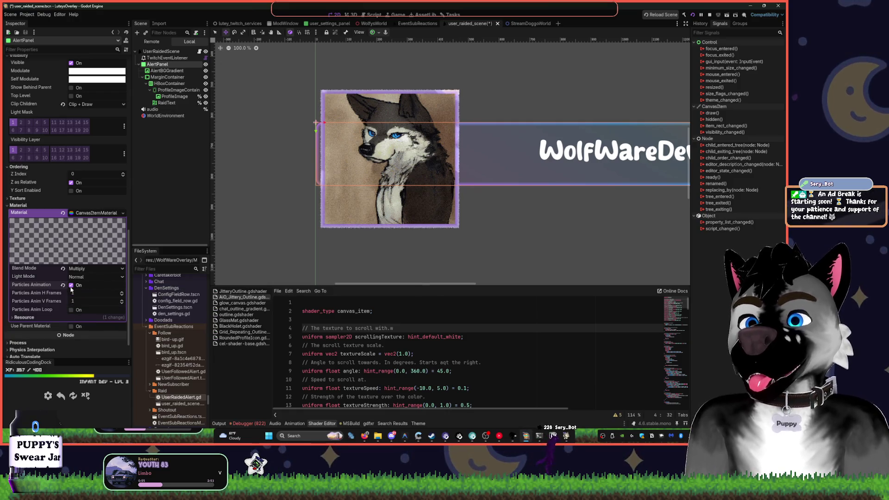
pyautogui.click(71, 286)
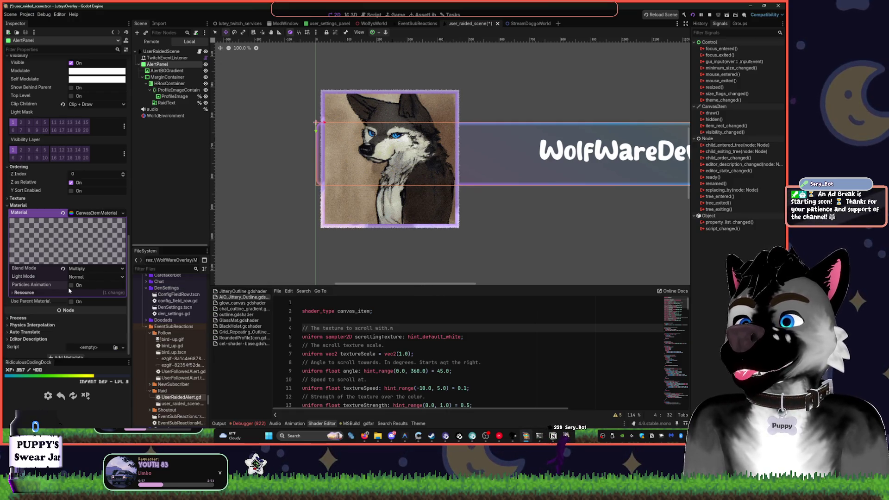
pyautogui.click(93, 269)
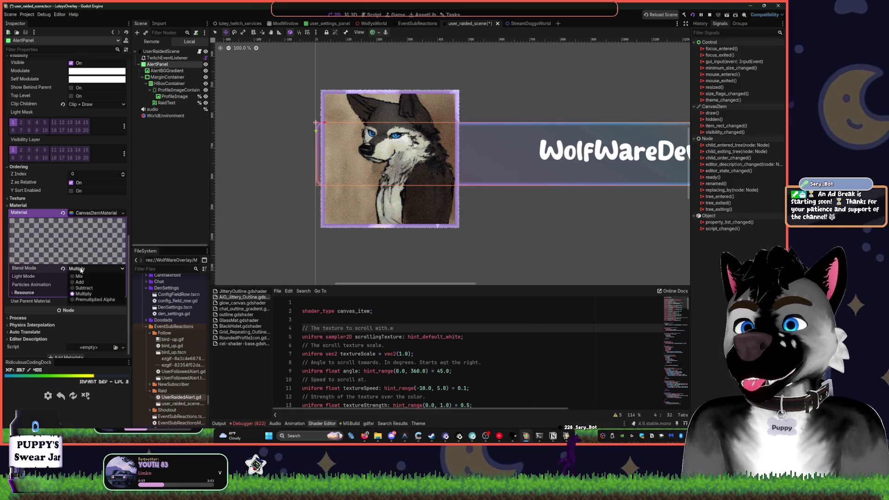
pyautogui.click(95, 300)
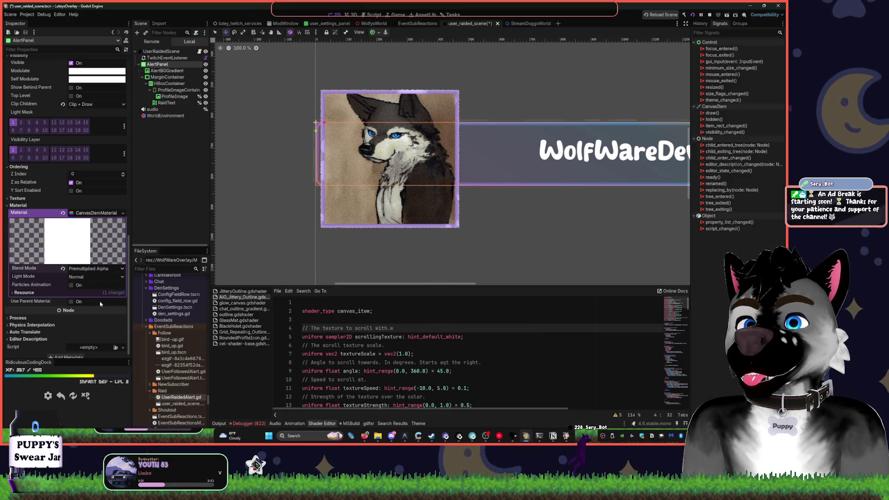
pyautogui.click(100, 215)
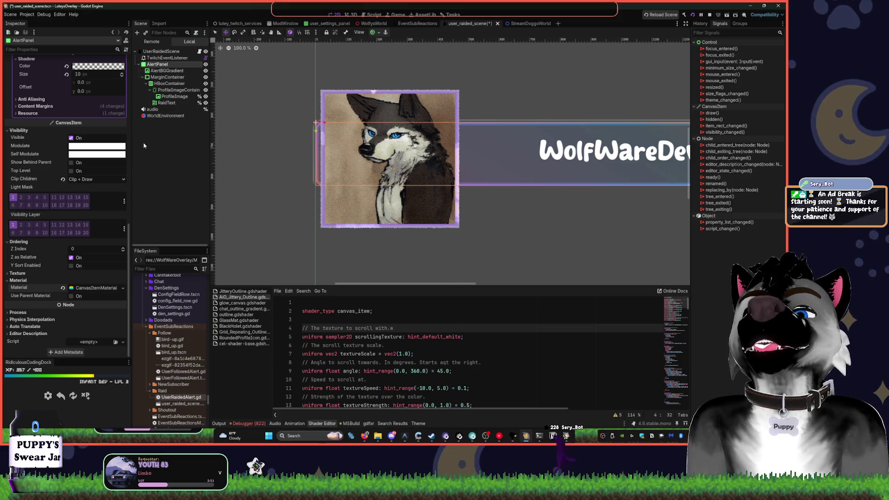
# - Pan to the raid text, click through the scene's nodes, and select WorldEnvironment to view its glow
pyautogui.moveTo(515, 210); pyautogui.dragTo(359, 216)
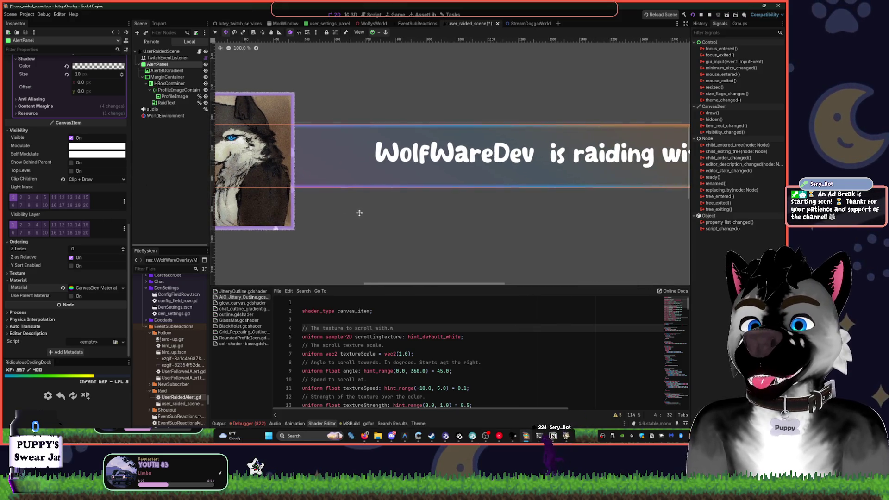
pyautogui.moveTo(487, 201)
pyautogui.mouseDown()
pyautogui.moveTo(454, 228)
pyautogui.moveTo(273, 218)
pyautogui.mouseUp()
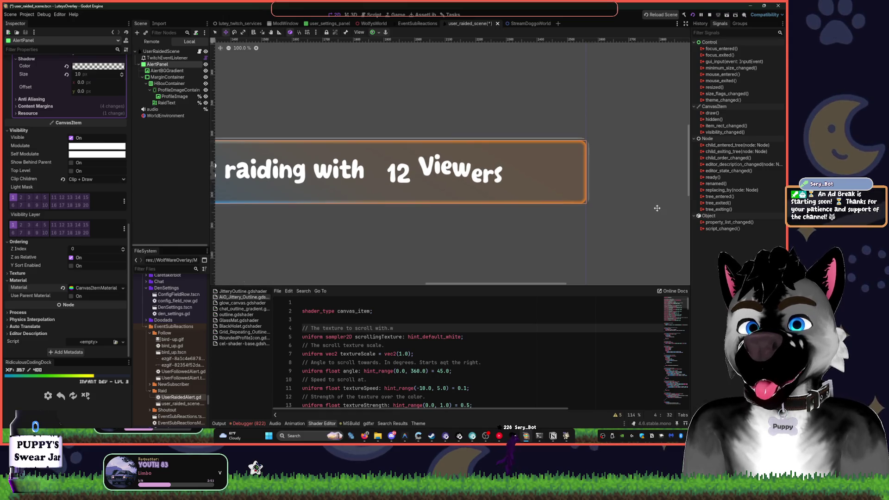
pyautogui.press('q')
pyautogui.click(304, 91)
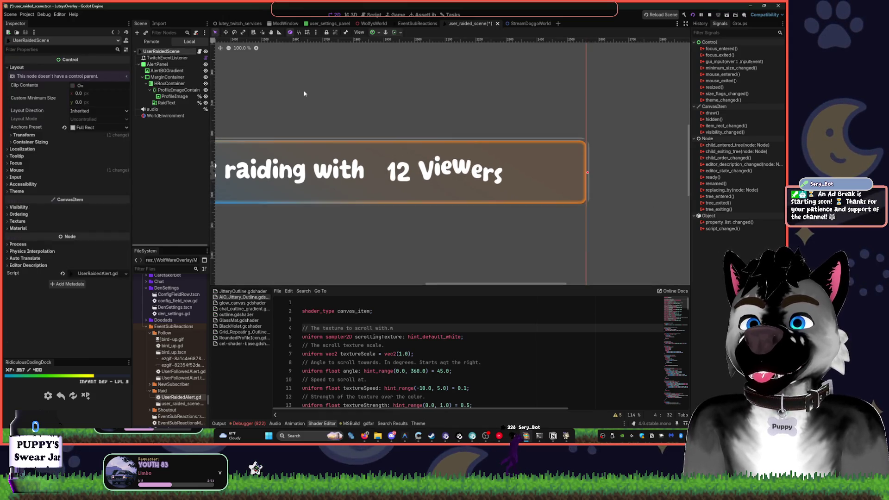
pyautogui.click(569, 139)
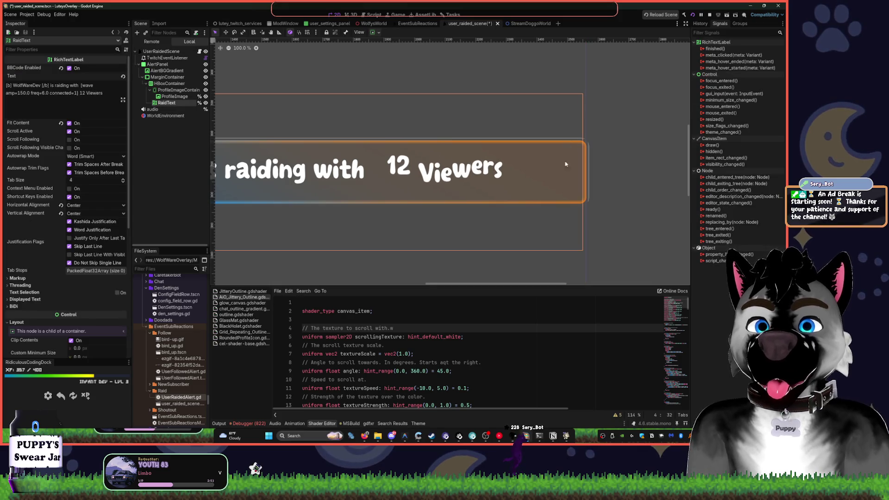
pyautogui.hscroll(-3, 425, 242)
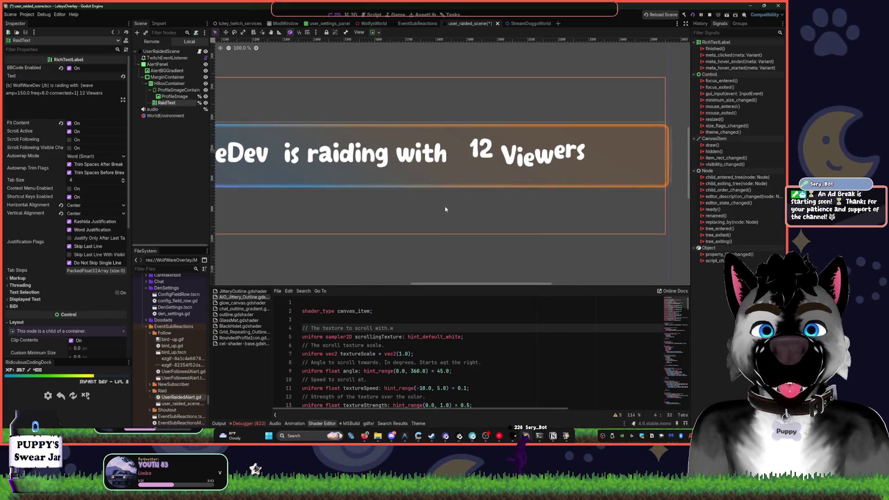
pyautogui.click(482, 199)
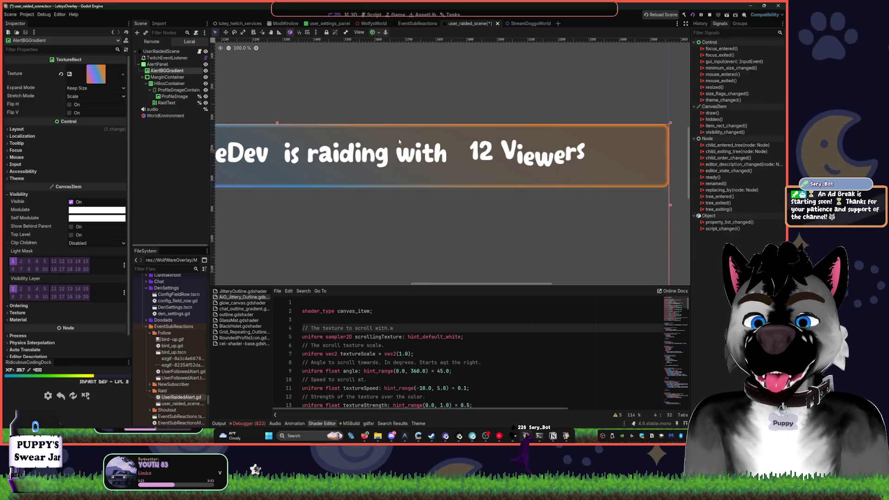
pyautogui.click(169, 78)
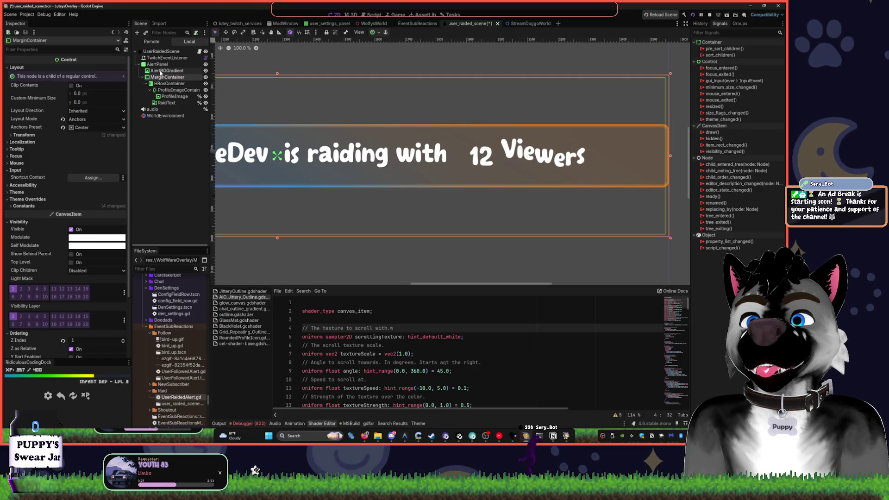
pyautogui.click(161, 71)
pyautogui.click(157, 64)
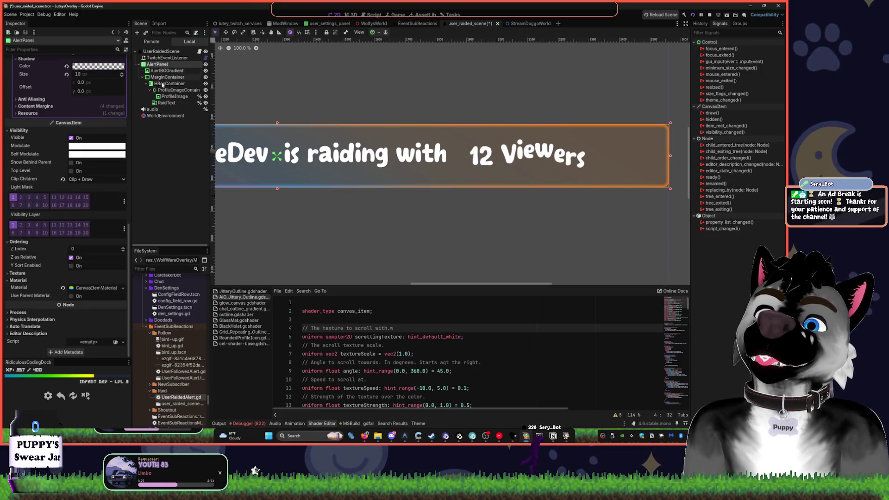
pyautogui.click(162, 116)
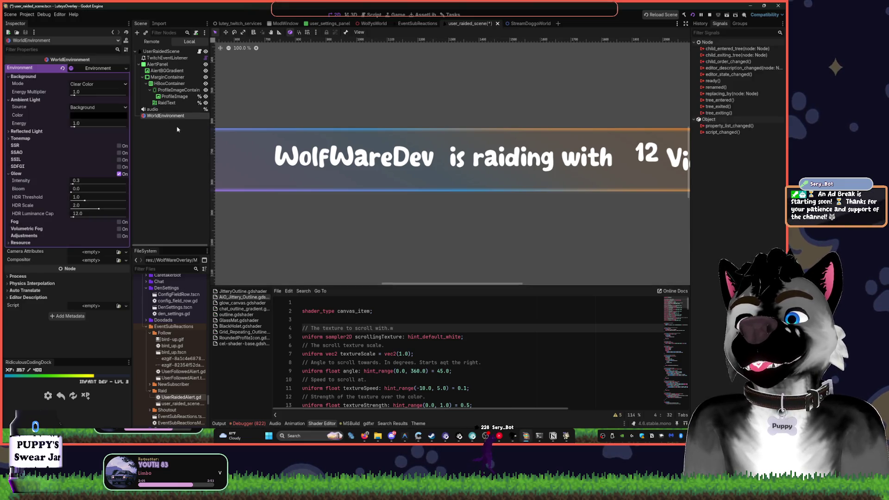
# - Cut the WorldEnvironment from the raid scene and paste it into StreamDoggoWorld
pyautogui.hotkey('ctrl', 'z')
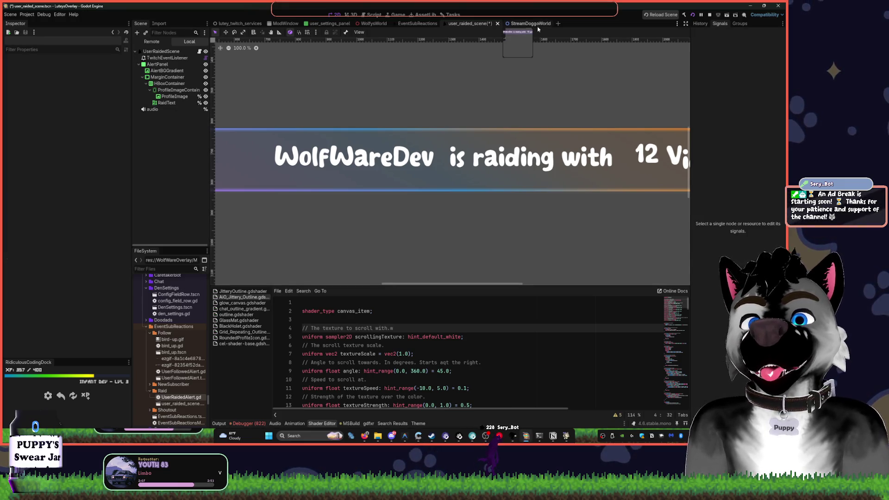
pyautogui.click(532, 23)
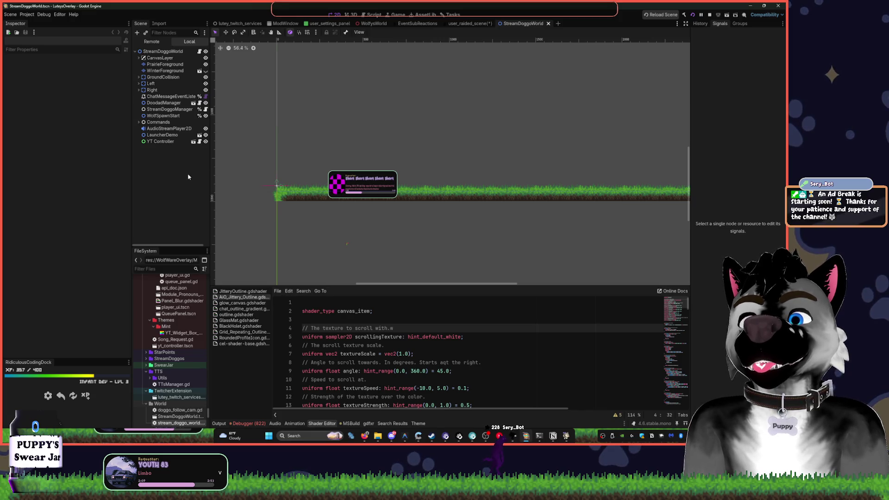
pyautogui.hotkey('ctrl', 'v')
# - Add a SubViewportContainer with a SubViewport child under CanvasLayer
pyautogui.moveTo(479, 123)
pyautogui.mouseDown()
pyautogui.moveTo(430, 193)
pyautogui.moveTo(447, 161)
pyautogui.mouseUp()
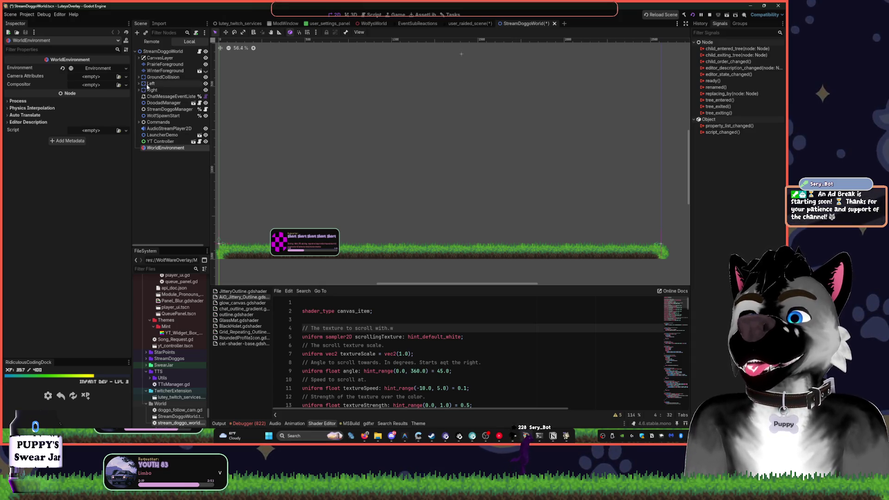
pyautogui.hotkey('ctrl', 'z')
pyautogui.click(161, 66)
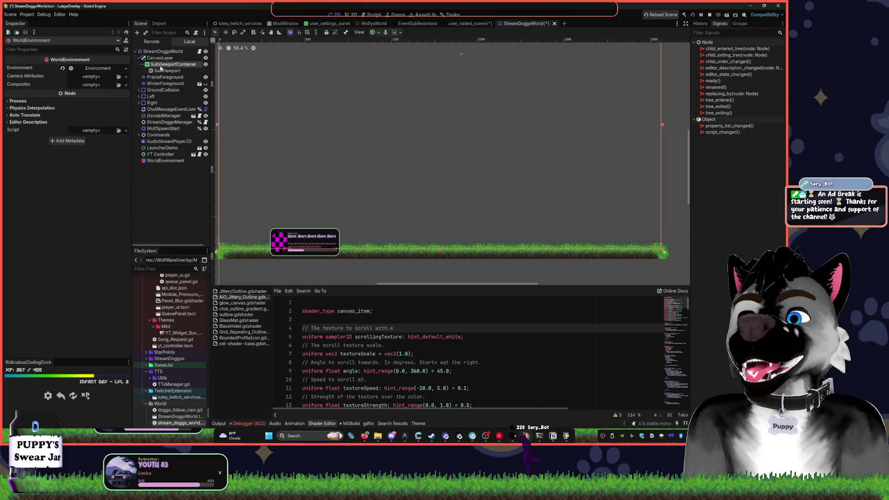
# - Inspect the SubViewport, SubViewportContainer and CanvasLayer nodes in the Scene tree
pyautogui.click(165, 70)
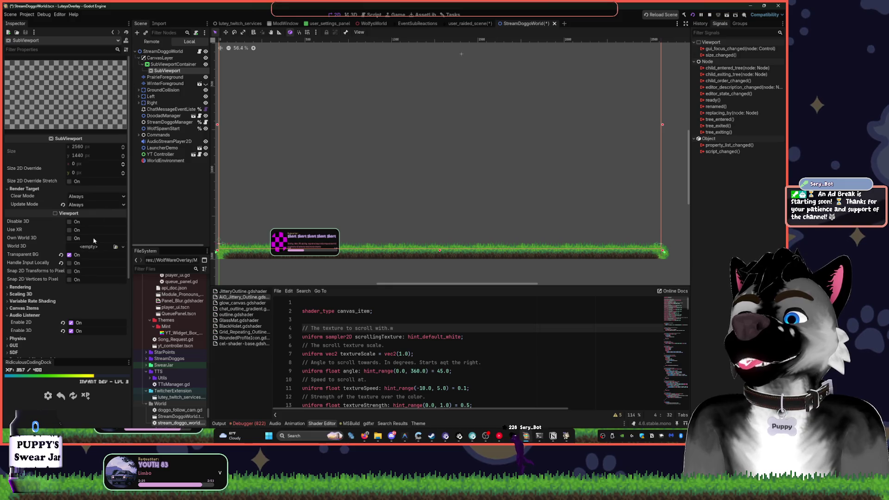
pyautogui.moveTo(248, 143); pyautogui.dragTo(318, 139)
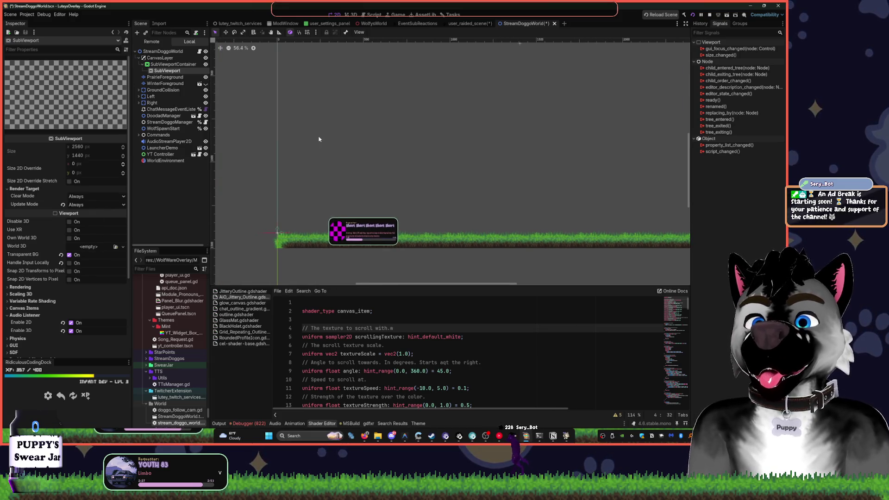
pyautogui.click(167, 64)
pyautogui.click(160, 58)
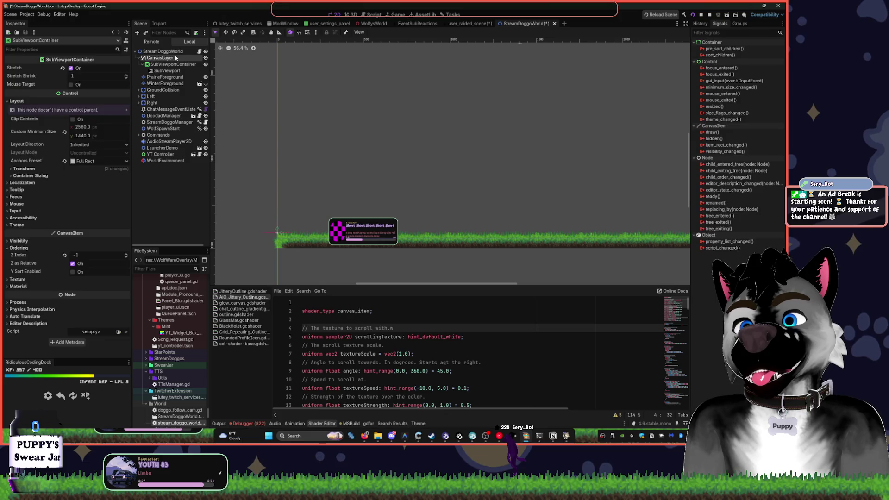
pyautogui.click(156, 64)
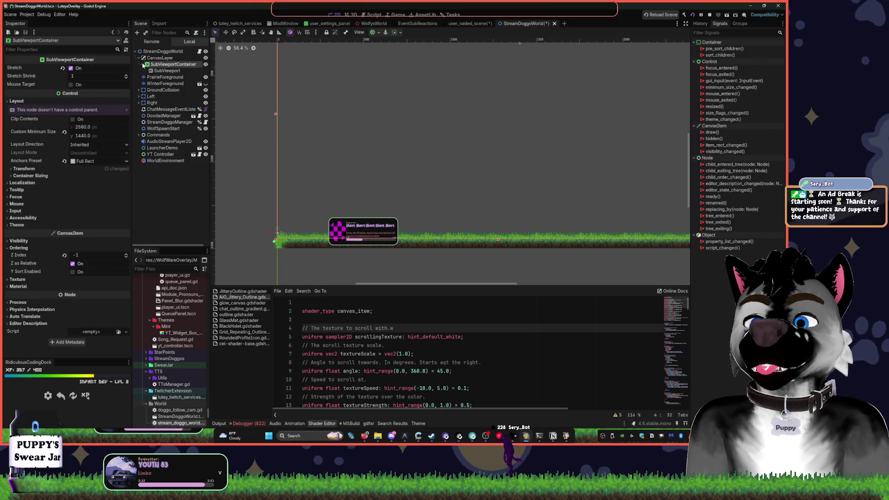
pyautogui.click(143, 65)
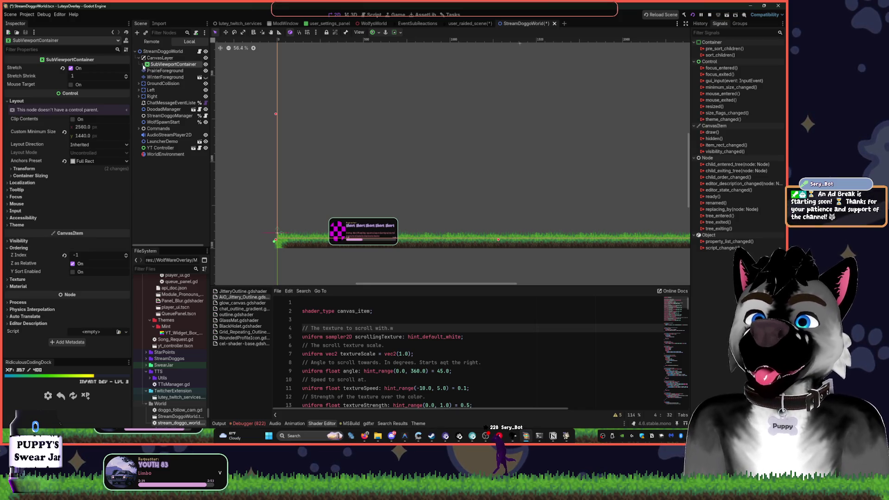
pyautogui.click(157, 58)
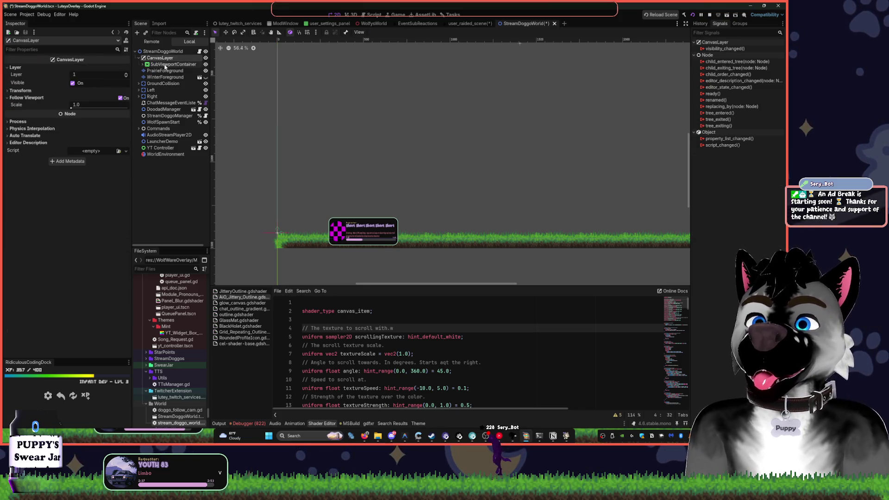
pyautogui.click(142, 64)
pyautogui.click(143, 71)
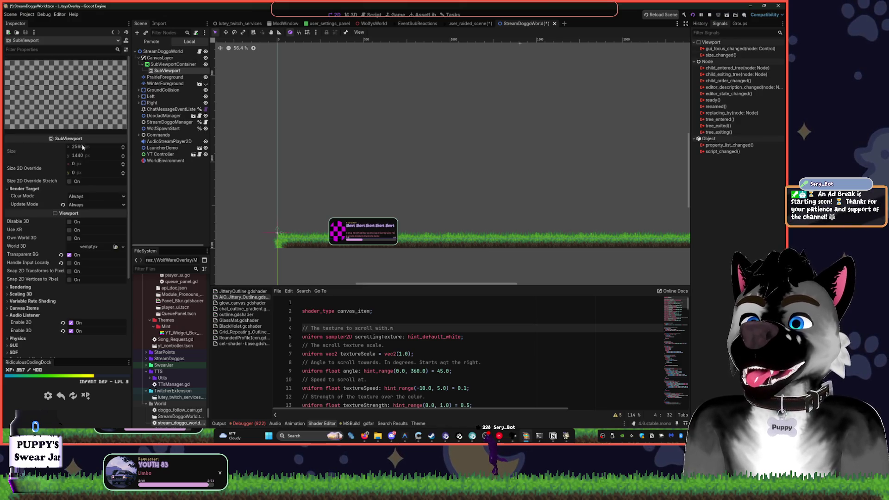
# - Check the SubViewport's World 3D load option, finding no saved World3D resource
pyautogui.click(122, 247)
pyautogui.click(113, 267)
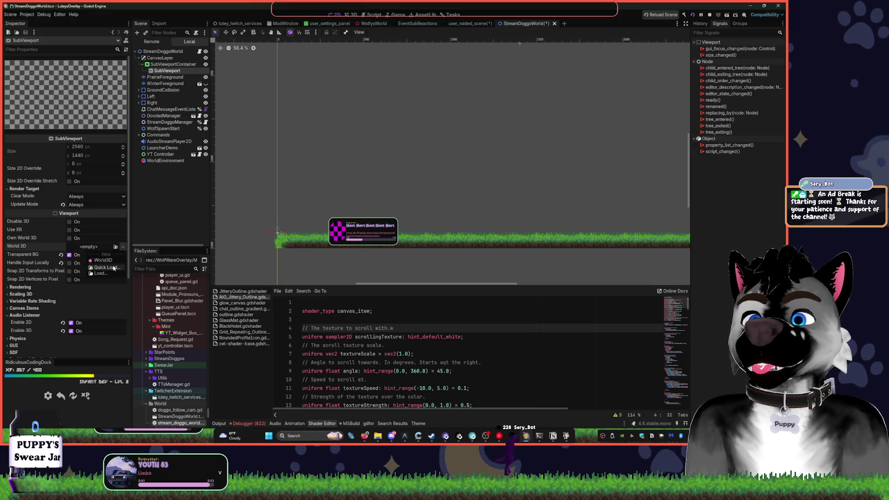
pyautogui.click(509, 119)
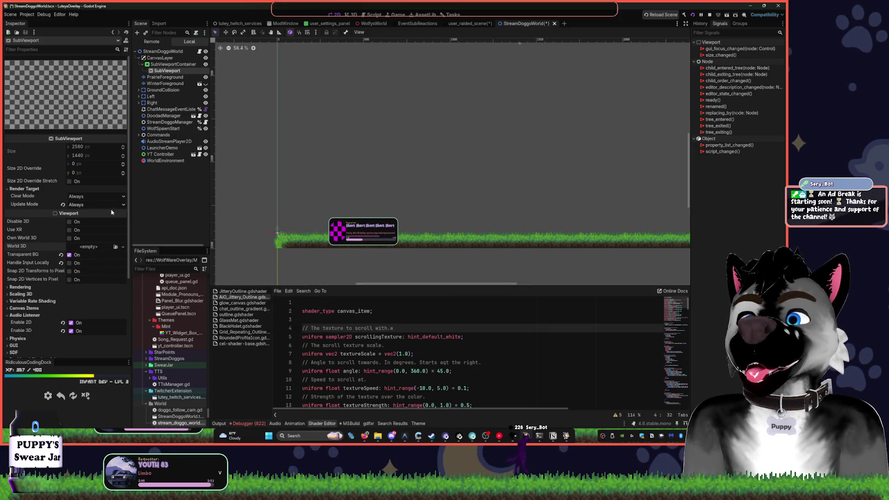
pyautogui.click(122, 247)
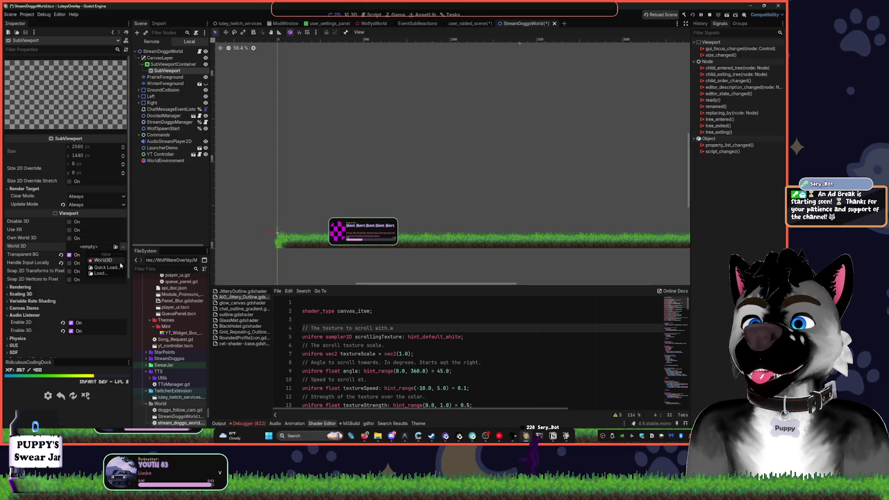
pyautogui.click(114, 267)
pyautogui.press('Escape')
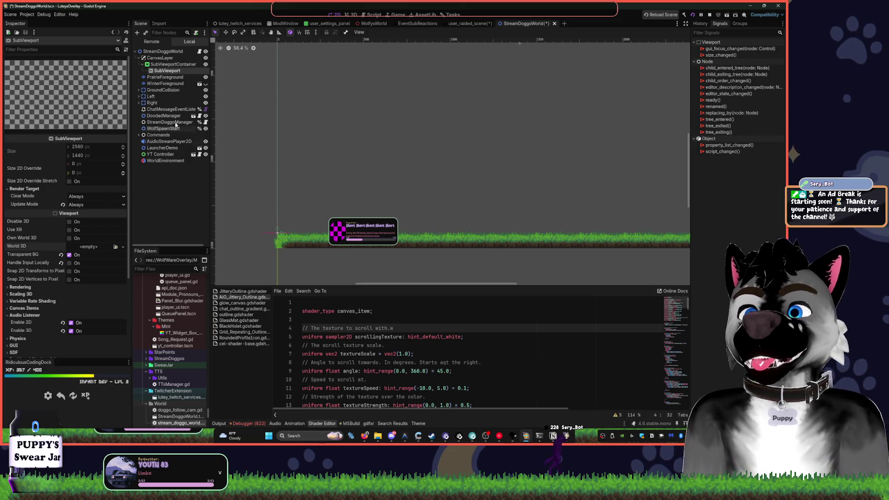
# - Delete CanvasLayer along with its SubViewportContainer and SubViewport children
pyautogui.click(165, 65)
pyautogui.click(162, 59)
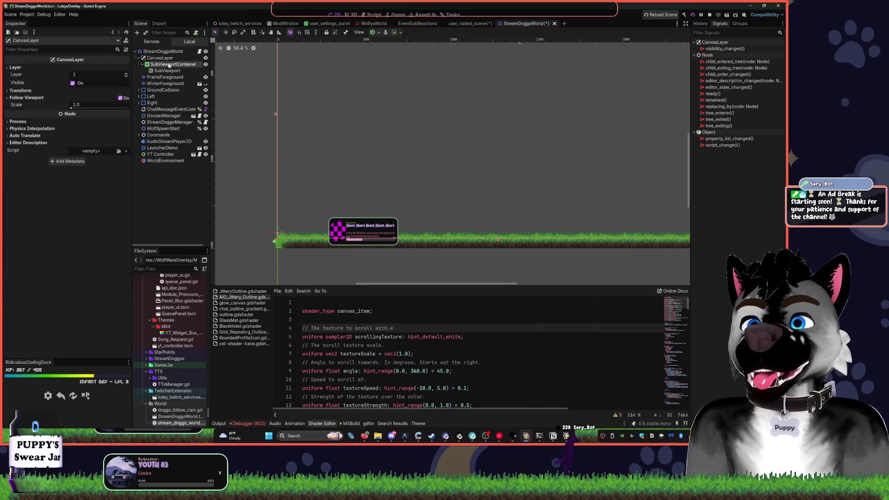
pyautogui.click(138, 58)
pyautogui.click(156, 64)
pyautogui.click(155, 59)
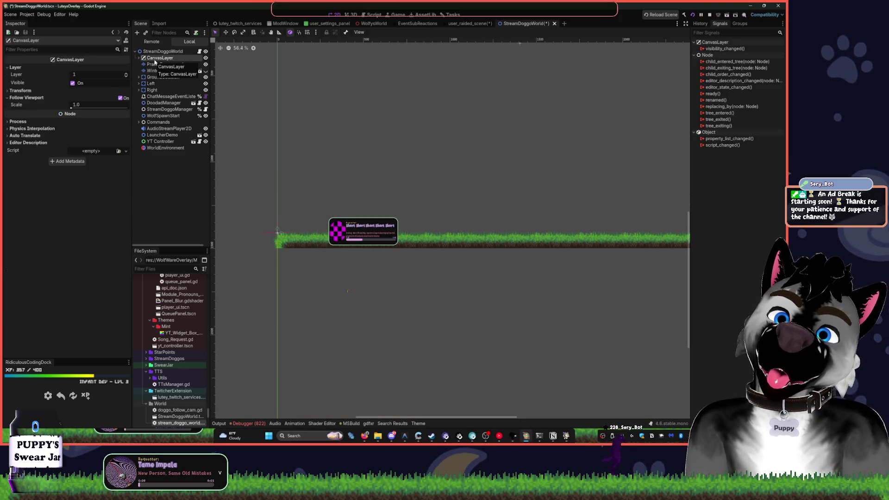
pyautogui.press('Delete')
pyautogui.press('Return')
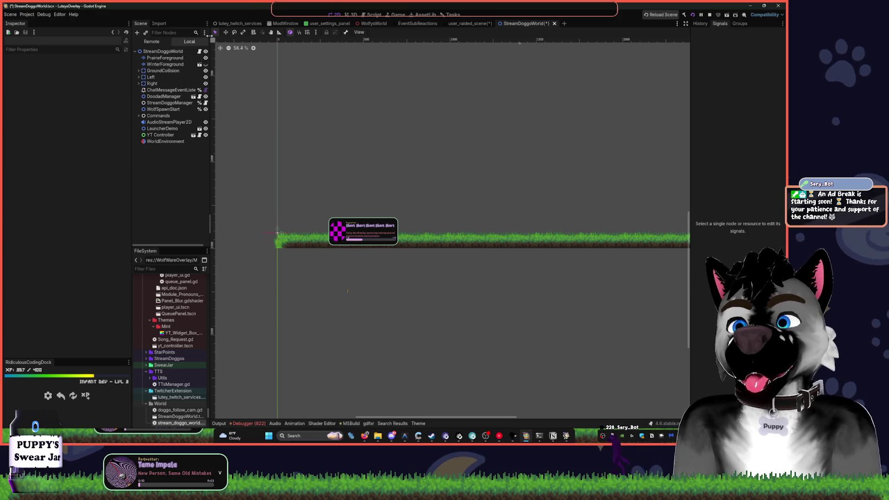
# - Stop and rerun the overlay, check the terminal logs, then open user_raided_scene
pyautogui.click(709, 15)
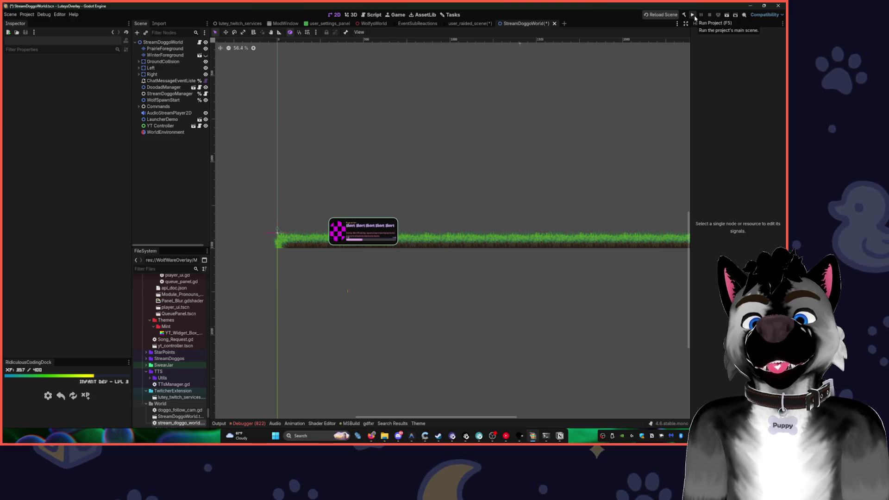
pyautogui.click(693, 16)
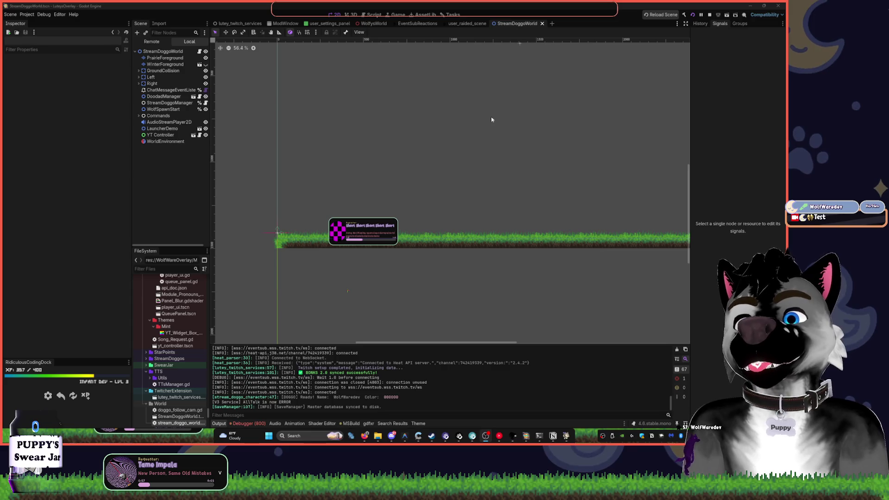
pyautogui.click(538, 436)
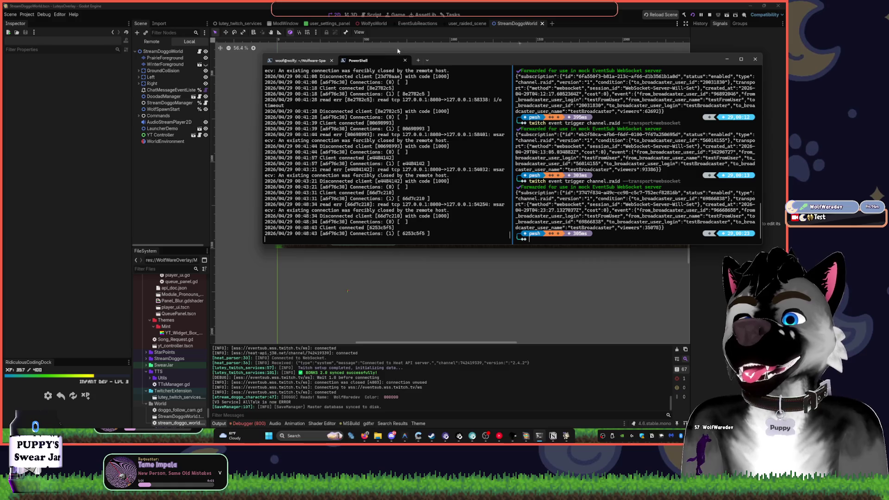
pyautogui.click(447, 19)
pyautogui.click(466, 23)
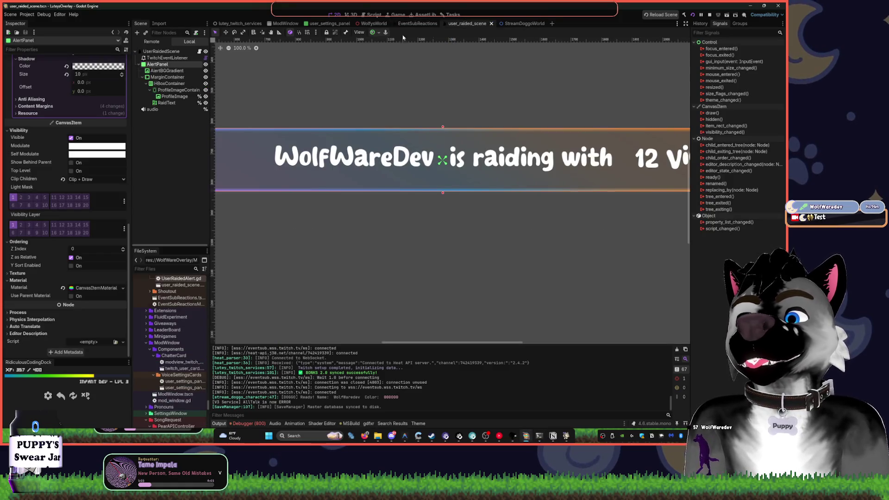
# - Hide the AlertBGGradient background and the MarginContainer holding the profile image and raid text
pyautogui.click(164, 109)
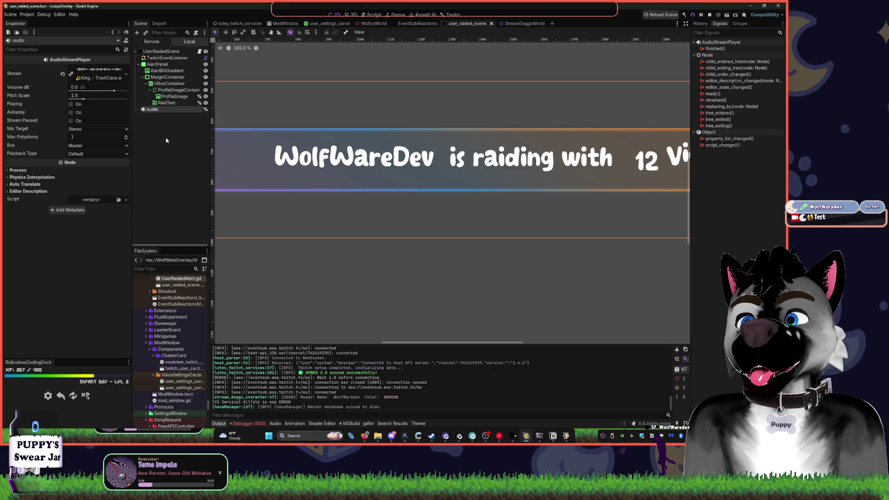
pyautogui.scroll(-6, 519, 139)
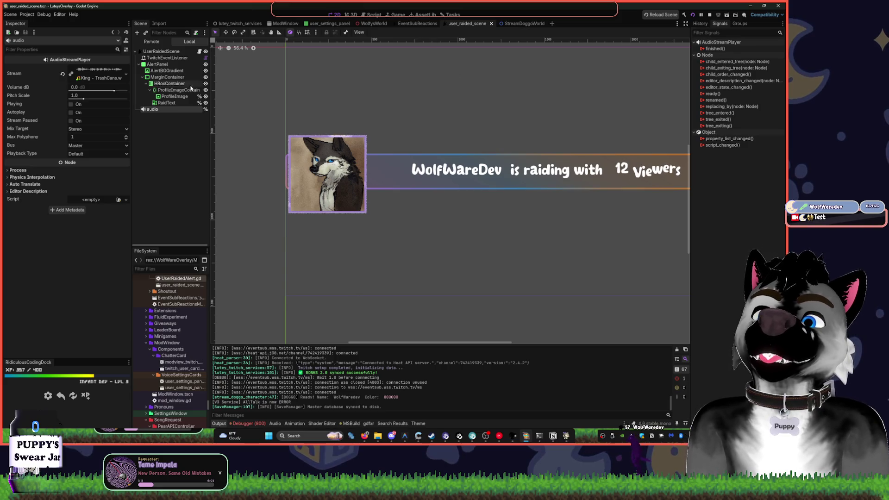
pyautogui.click(162, 77)
pyautogui.click(167, 71)
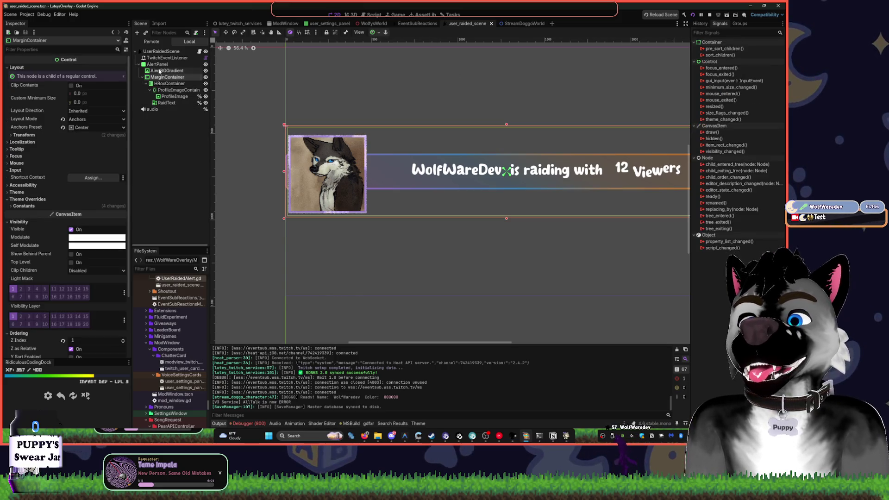
pyautogui.click(158, 65)
pyautogui.click(205, 70)
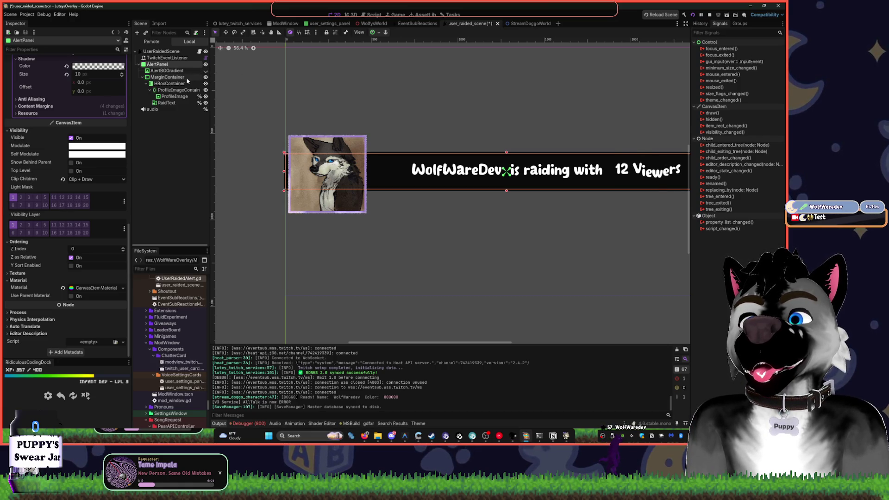
pyautogui.click(196, 77)
pyautogui.click(181, 72)
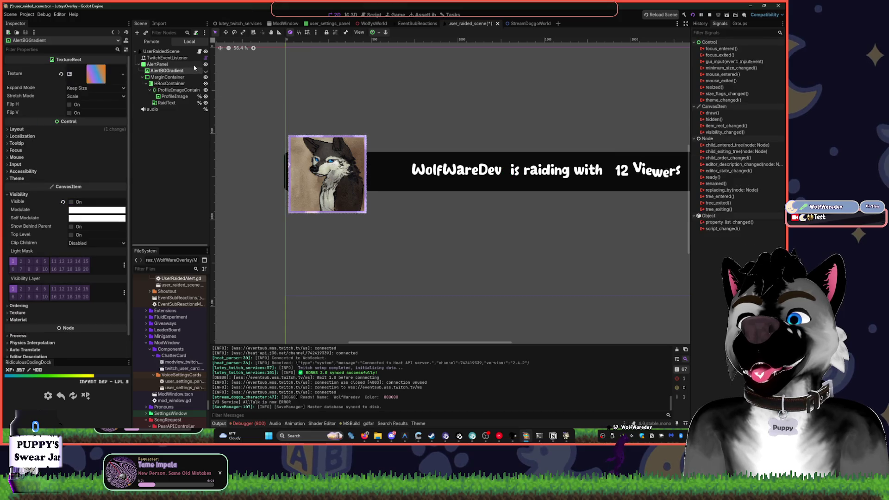
pyautogui.click(206, 77)
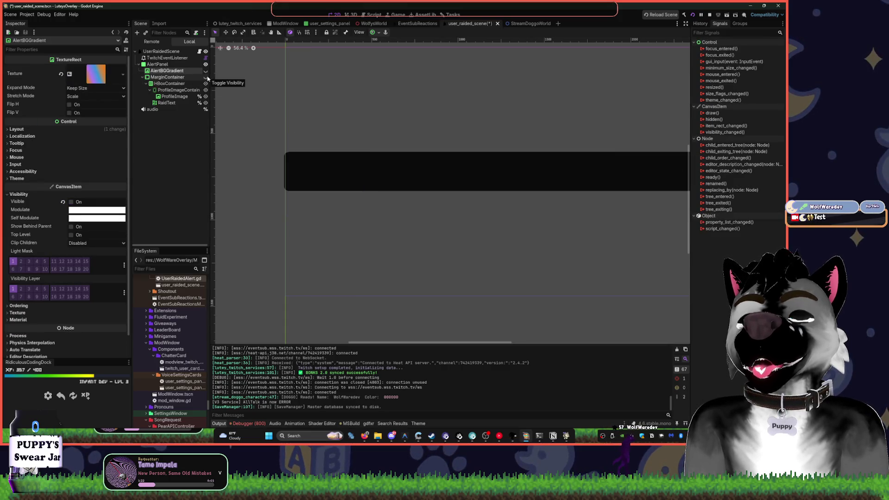
pyautogui.click(157, 65)
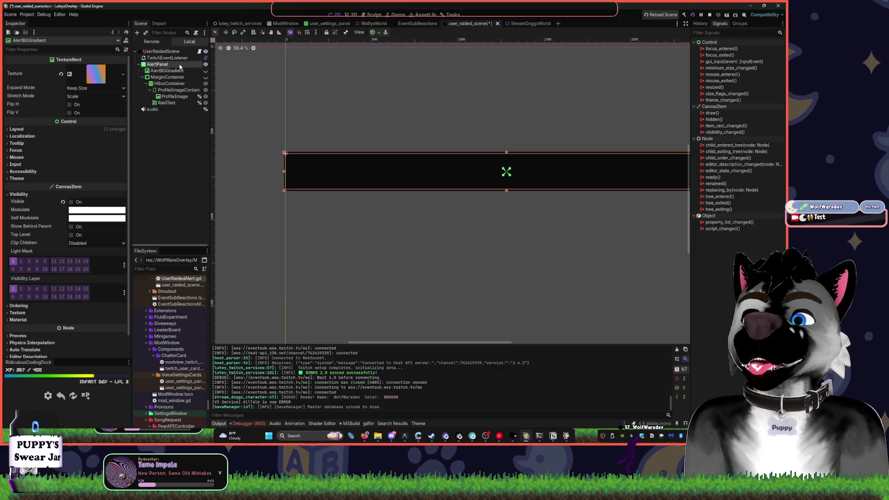
# - Review the selected AlertPanel's properties and expand its CanvasItemMaterial settings
pyautogui.scroll(2, 394, 170)
pyautogui.scroll(10, 119, 137)
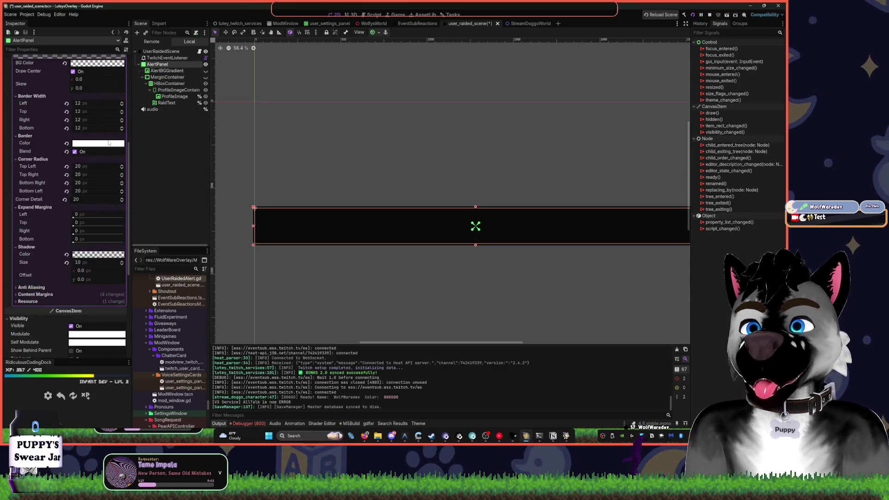
pyautogui.scroll(2, 384, 202)
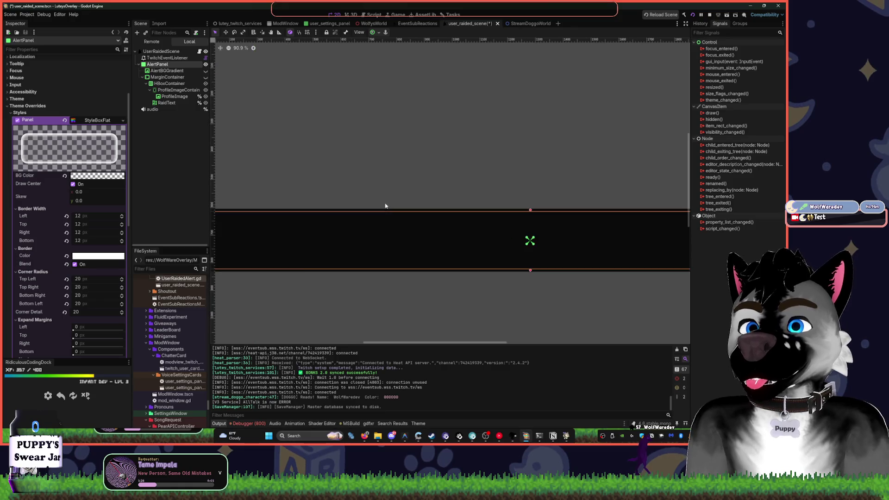
pyautogui.scroll(-5, 87, 220)
pyautogui.scroll(-4, 89, 217)
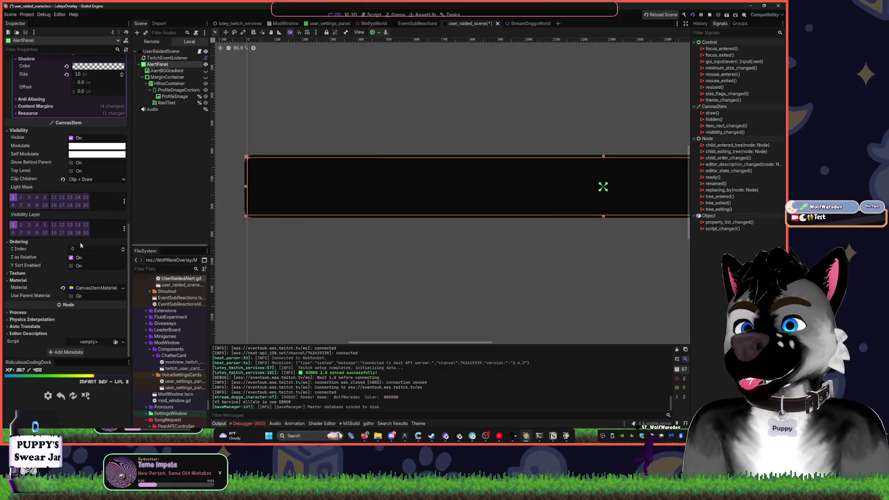
pyautogui.click(95, 287)
pyautogui.scroll(-3, 63, 273)
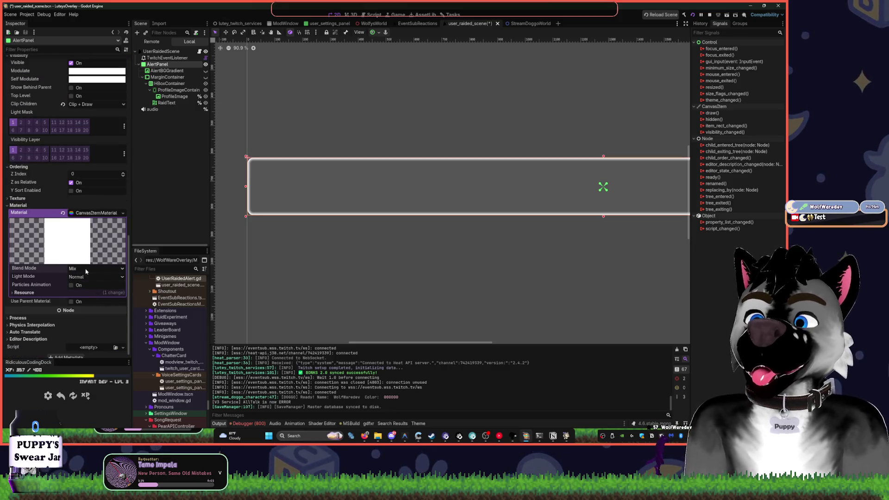
# - Show the gradient background, the profile image and the raid text again
pyautogui.click(206, 71)
pyautogui.click(206, 77)
pyautogui.click(206, 78)
pyautogui.click(206, 78)
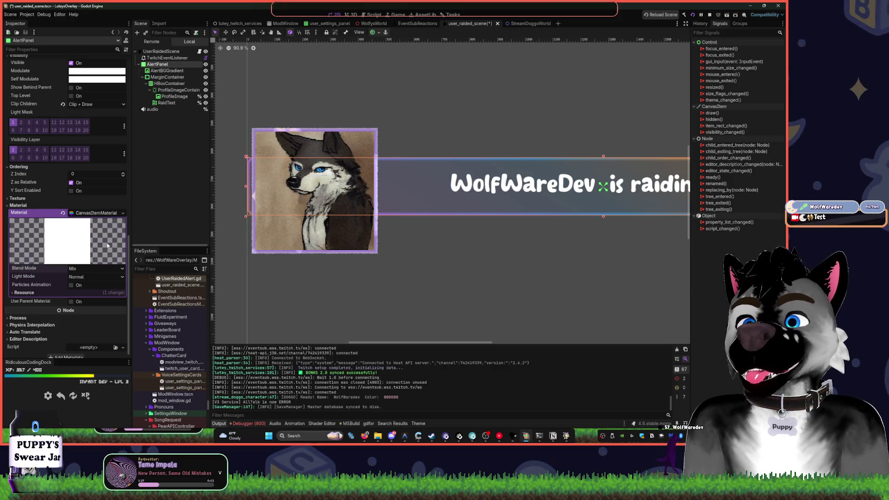
# - Try the Add and Subtract blend modes on the AlertPanel material, then Multiply
pyautogui.click(90, 268)
pyautogui.click(87, 281)
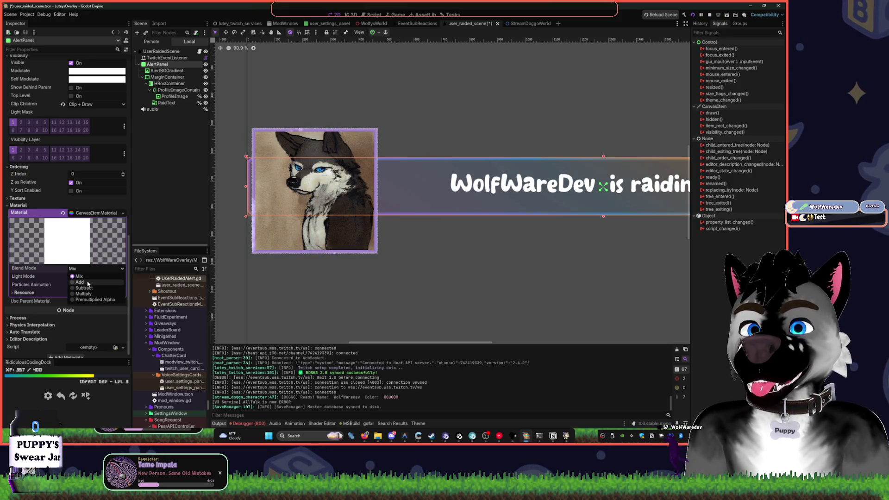
pyautogui.click(87, 269)
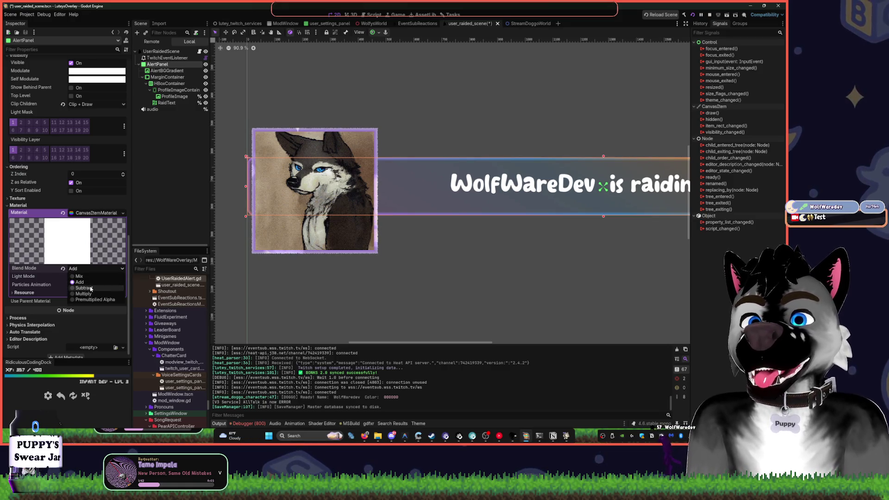
pyautogui.click(90, 288)
pyautogui.click(92, 269)
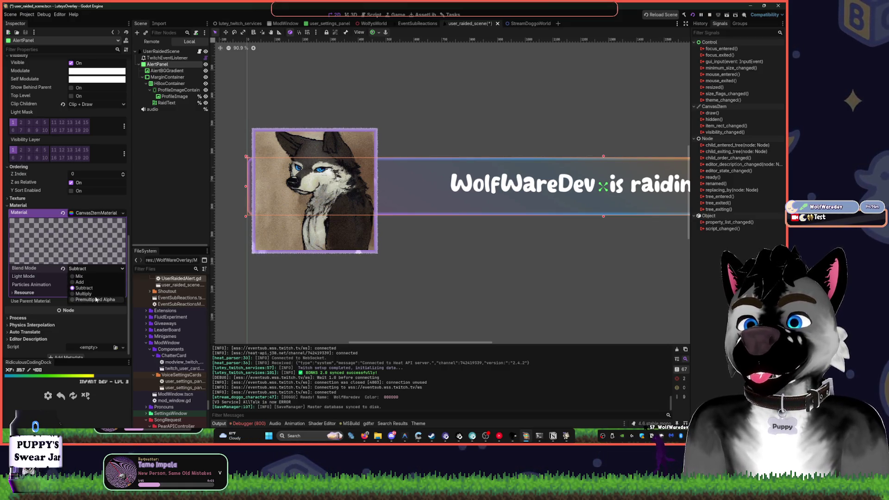
pyautogui.click(84, 293)
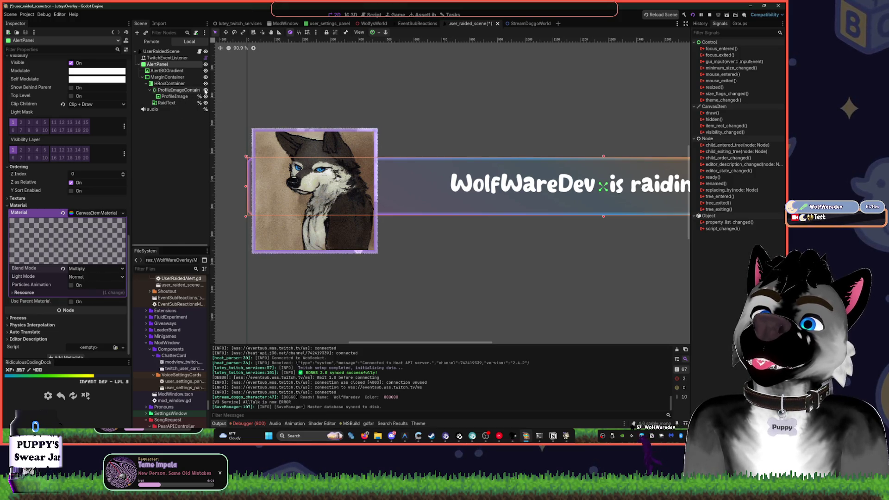
# - Compare Subtract, Add and Multiply with the gradient banner toggled, keeping Multiply
pyautogui.click(205, 70)
pyautogui.click(94, 268)
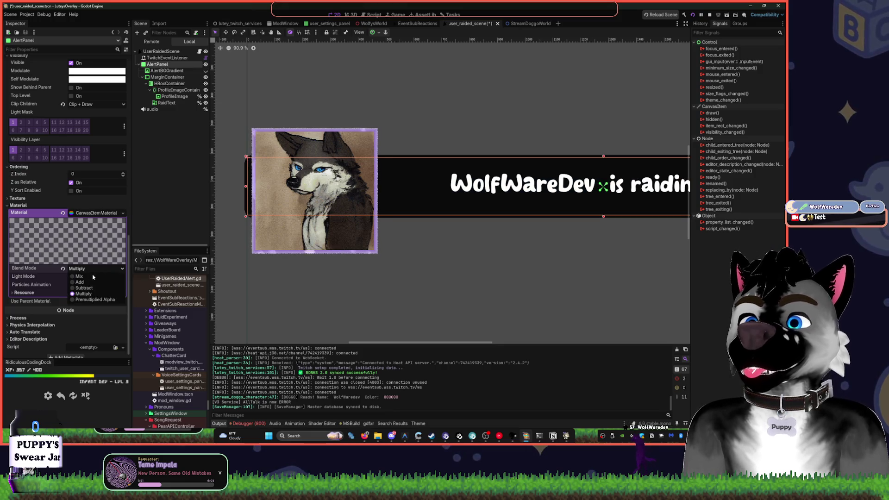
pyautogui.click(88, 288)
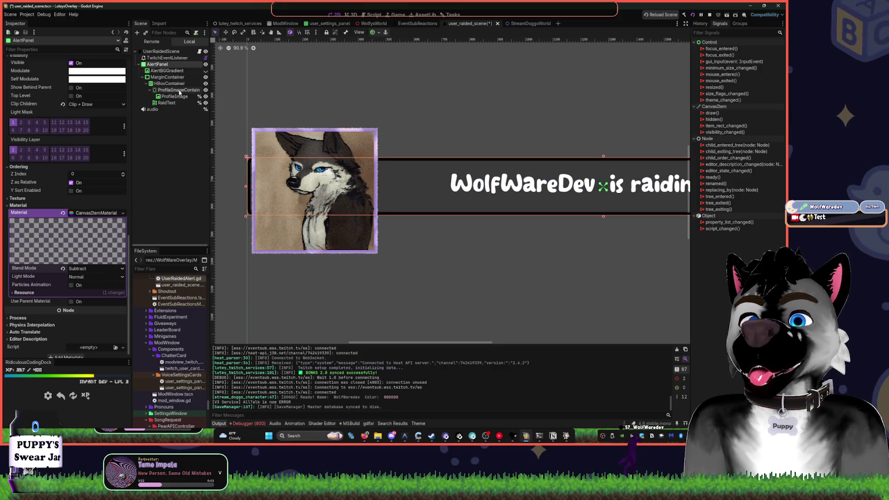
pyautogui.click(205, 71)
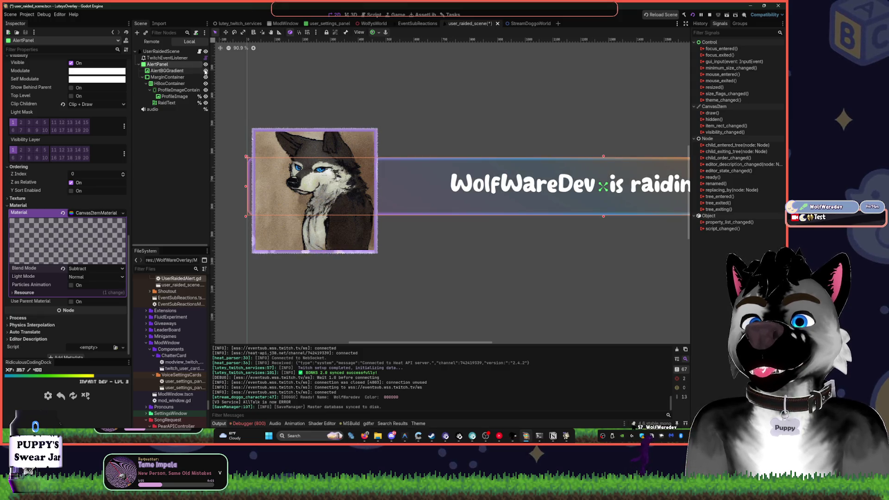
pyautogui.click(206, 71)
pyautogui.click(95, 268)
pyautogui.click(81, 282)
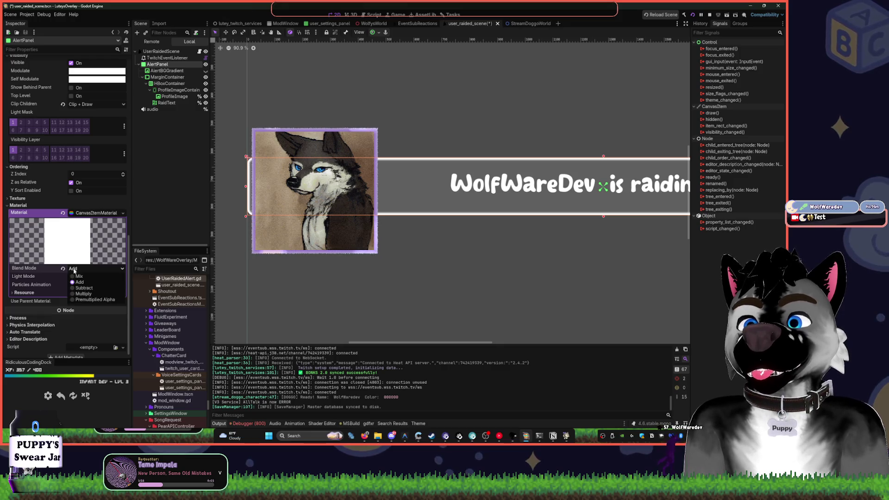
pyautogui.click(83, 294)
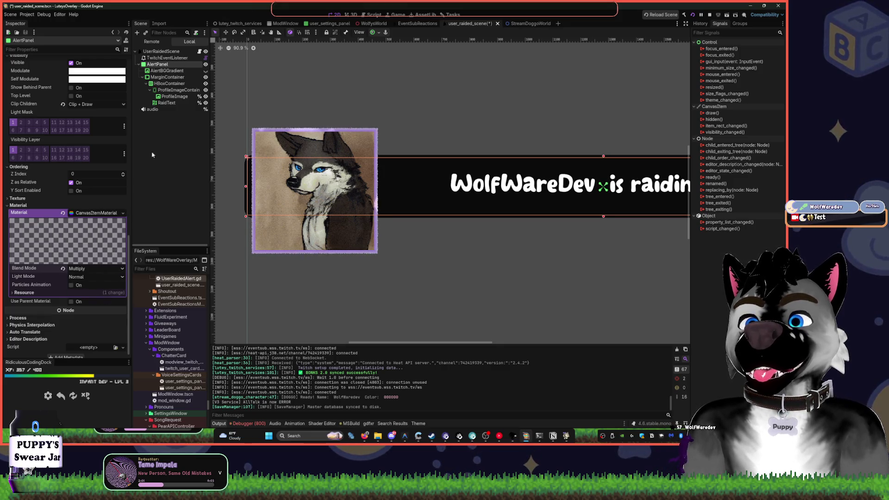
pyautogui.click(205, 71)
pyautogui.click(206, 71)
pyautogui.click(206, 71)
pyautogui.click(206, 71)
pyautogui.moveTo(360, 120); pyautogui.dragTo(500, 91)
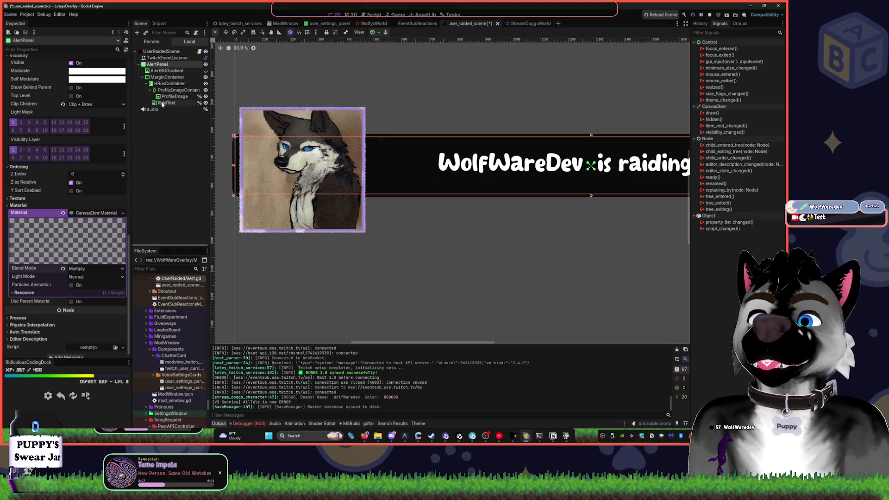
# - Select ProfileImage and duplicate the comment line in its shader code
pyautogui.click(167, 96)
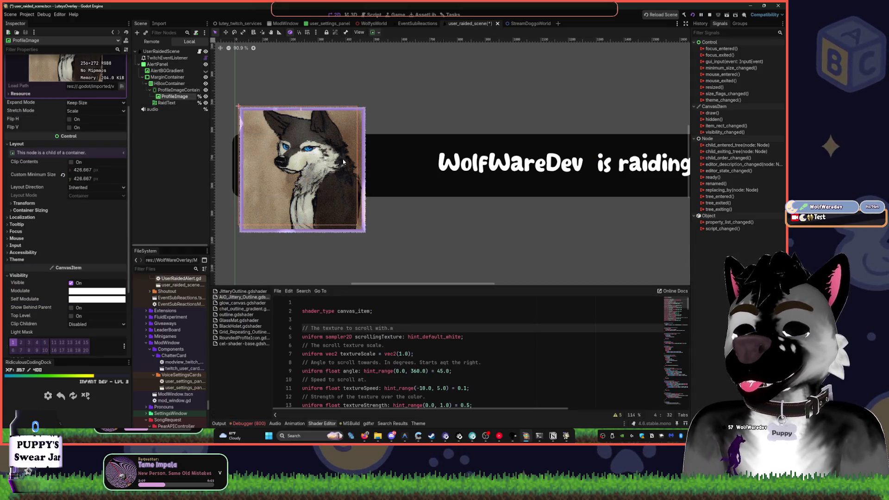
pyautogui.hotkey('ctrl', 'shift', 'd')
pyautogui.moveTo(307, 173); pyautogui.dragTo(251, 131)
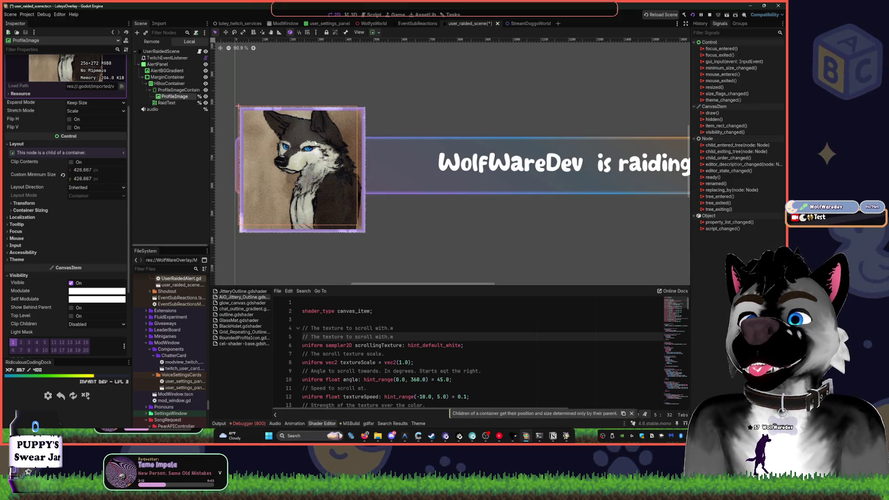
pyautogui.click(181, 120)
pyautogui.click(175, 96)
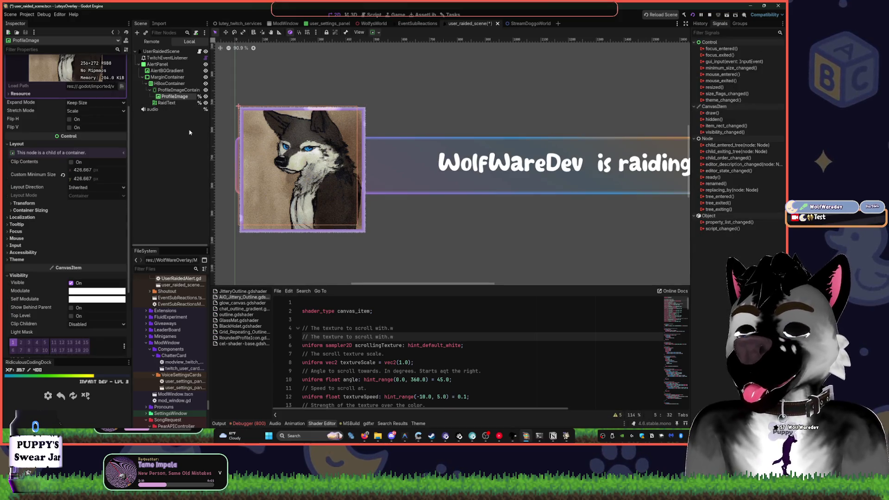
pyautogui.hotkey('ctrl', 'shift', 'd')
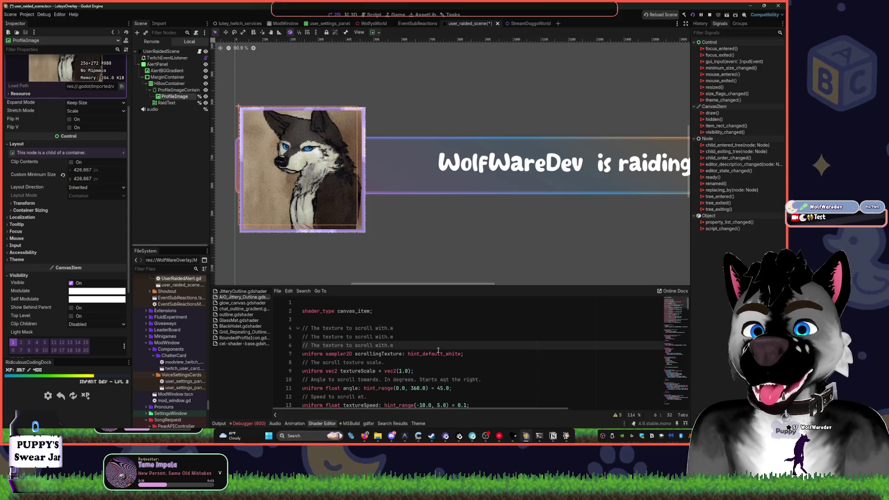
pyautogui.moveTo(394, 345); pyautogui.dragTo(284, 337)
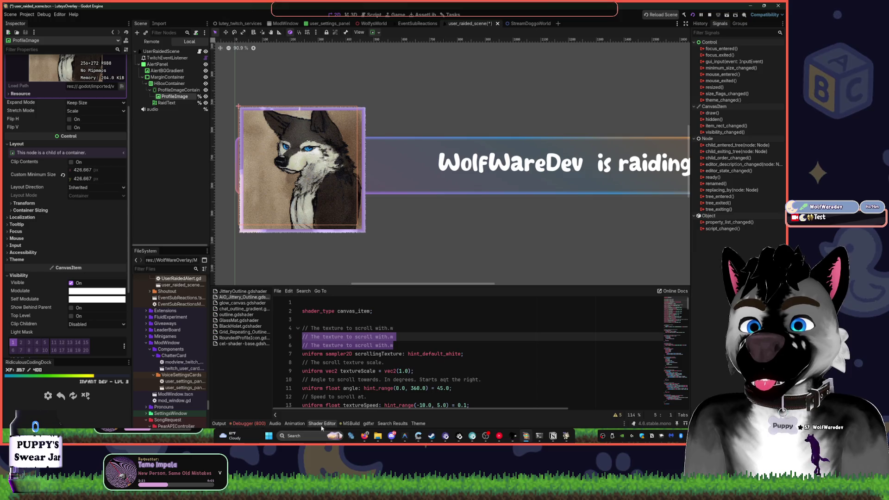
pyautogui.click(294, 423)
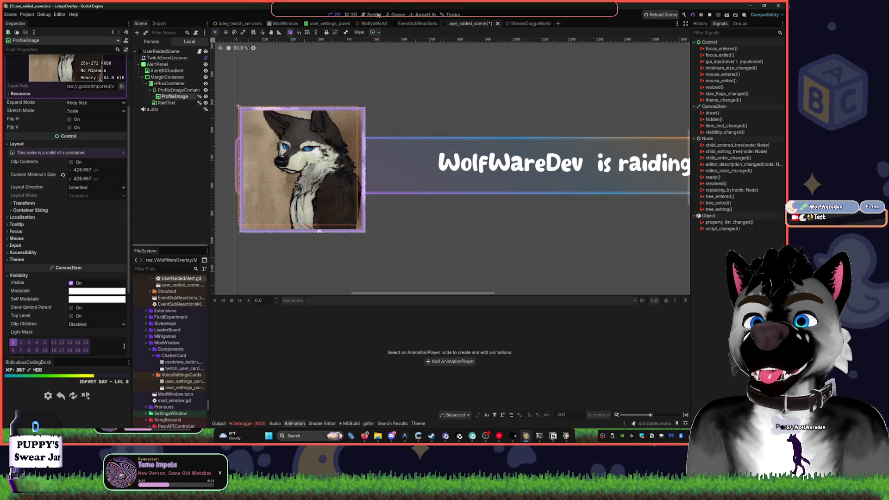
# - Remove the broken empty line from ProfileImage's shader and save the scene
pyautogui.click(377, 15)
pyautogui.click(337, 15)
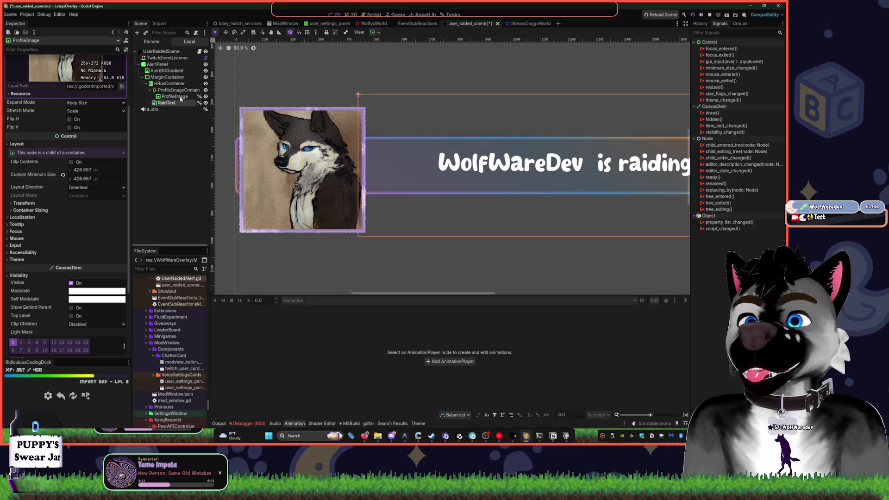
pyautogui.click(180, 97)
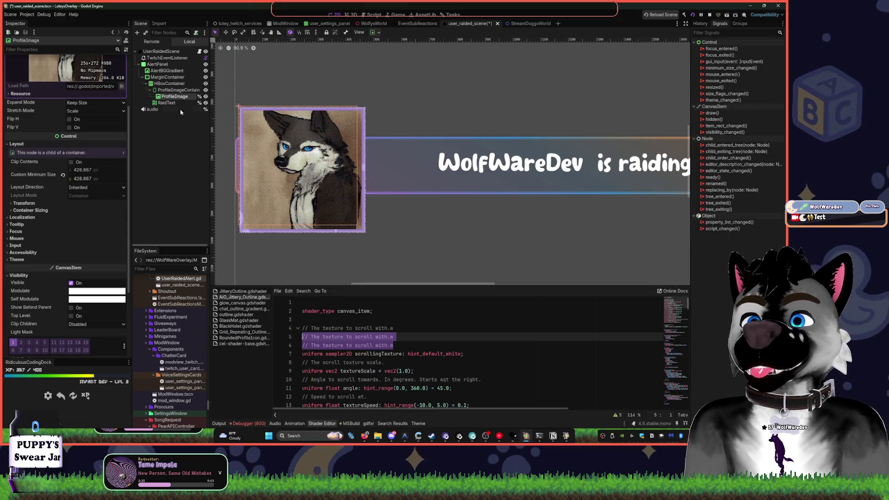
pyautogui.write('w')
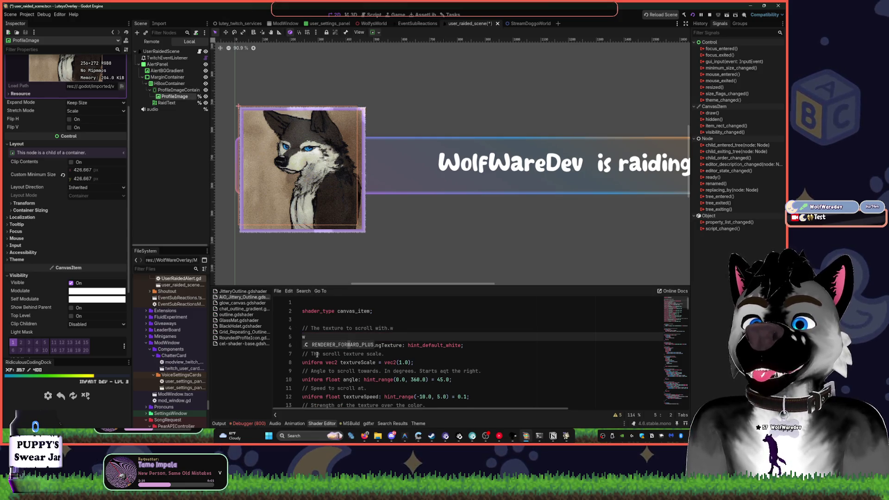
pyautogui.press('Escape')
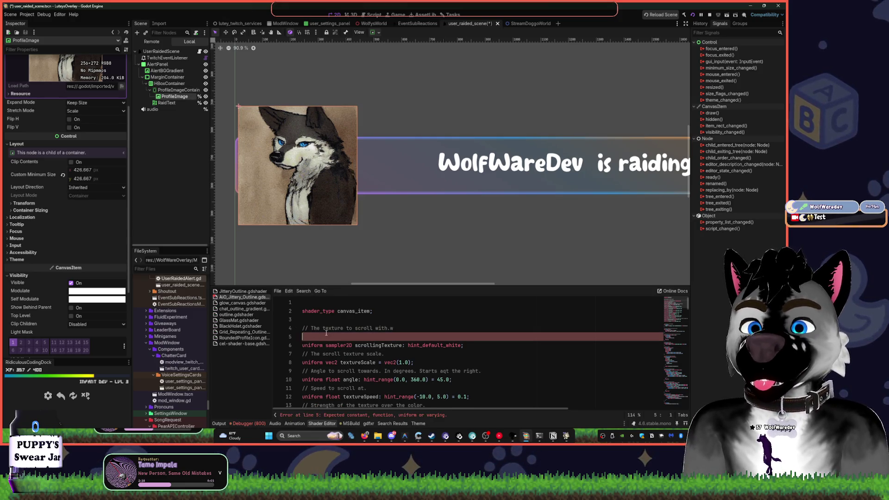
pyautogui.press('BackSpace')
pyautogui.hotkey('ctrl', 's')
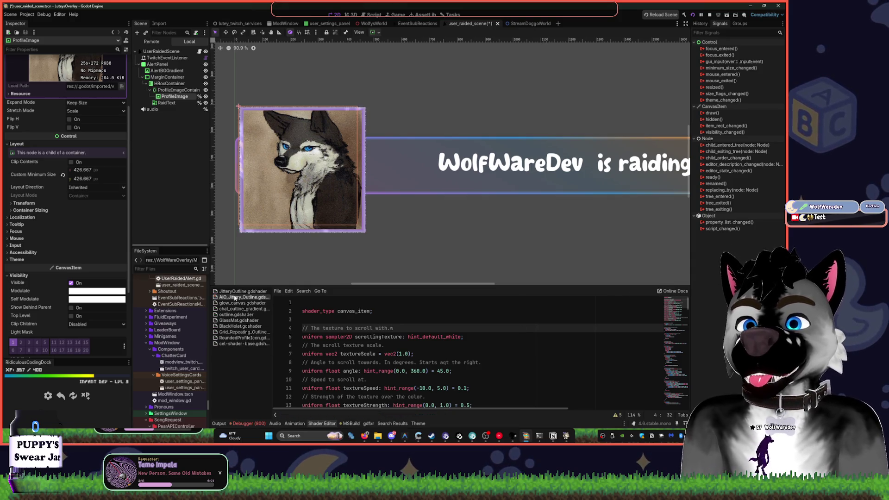
# - Close the extra shader files, leaving only ProfileImage's AiO_Jittery_Outline shader open
pyautogui.middleClick(234, 296)
pyautogui.middleClick(234, 296)
pyautogui.middleClick(234, 297)
pyautogui.middleClick(234, 297)
pyautogui.middleClick(235, 297)
pyautogui.middleClick(235, 296)
pyautogui.middleClick(235, 297)
pyautogui.middleClick(234, 296)
pyautogui.middleClick(234, 297)
pyautogui.middleClick(235, 291)
pyautogui.click(166, 91)
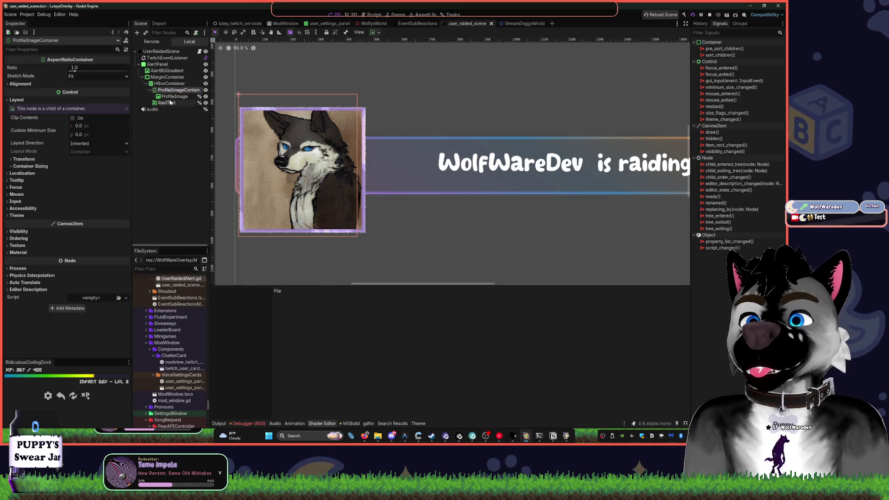
pyautogui.click(172, 97)
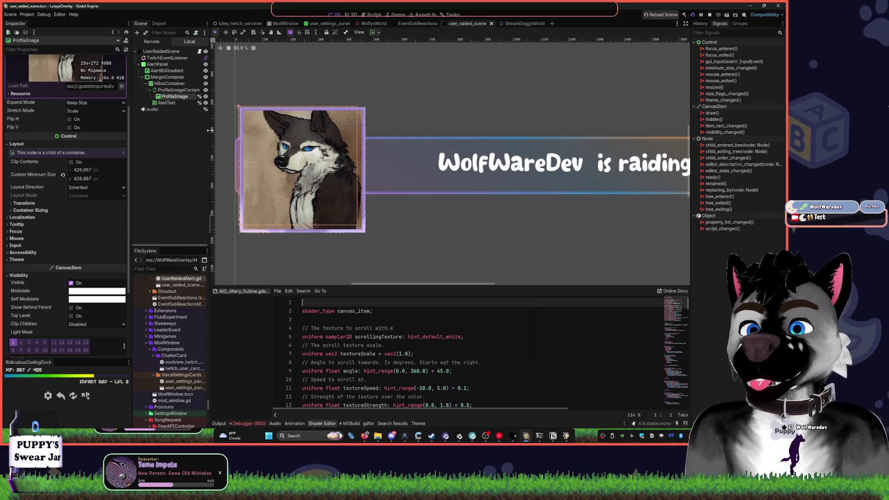
# - Add // on the outline shader's first line and delete the stray character
pyautogui.write('//')
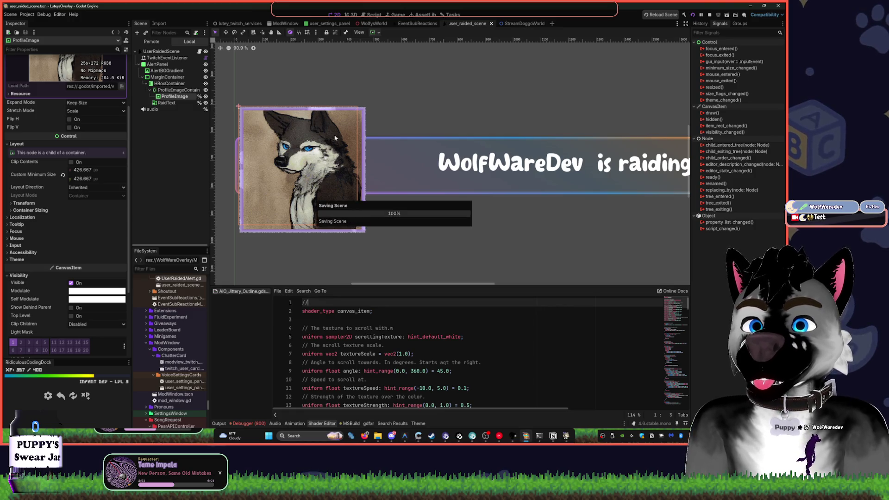
pyautogui.click(168, 96)
pyautogui.press('Return')
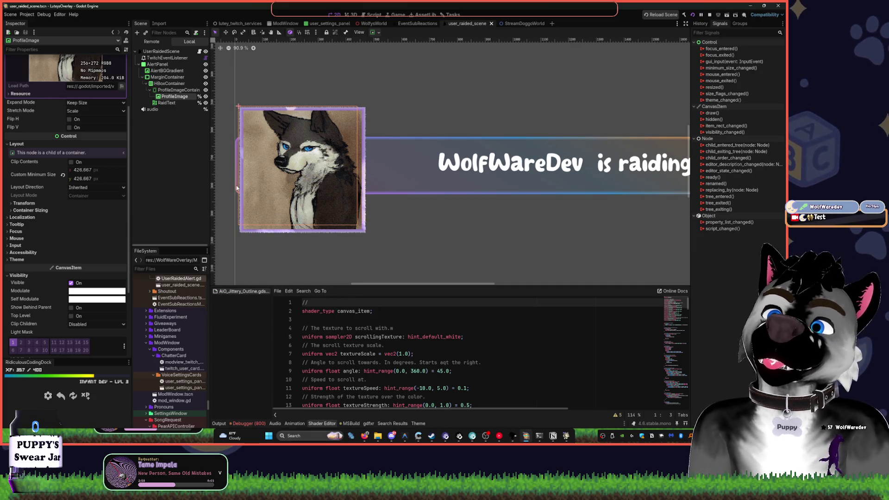
pyautogui.middleClick(243, 291)
pyautogui.click(300, 231)
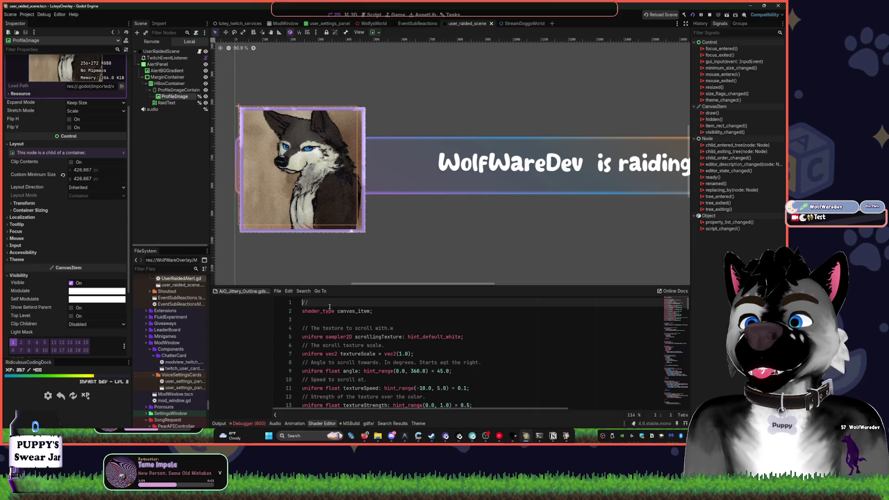
pyautogui.write('eee')
pyautogui.press('BackSpace')
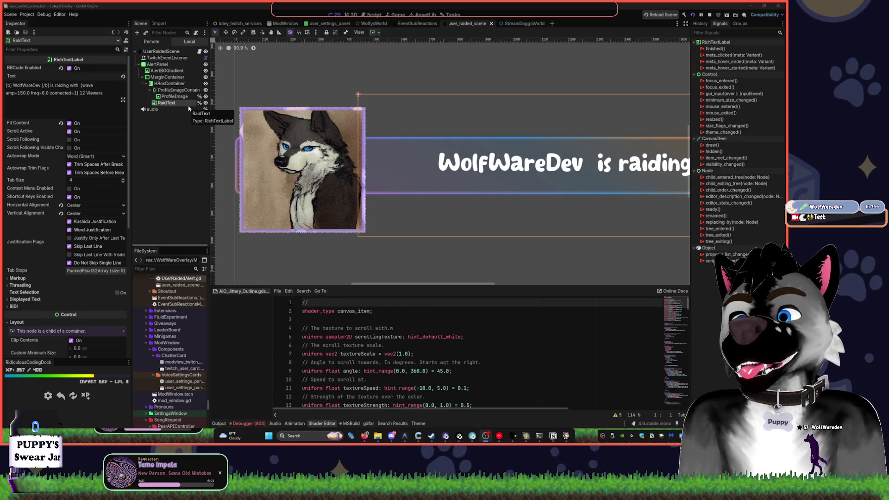
# - Paste a copy of the ProfileImage node at the scene root
pyautogui.click(171, 112)
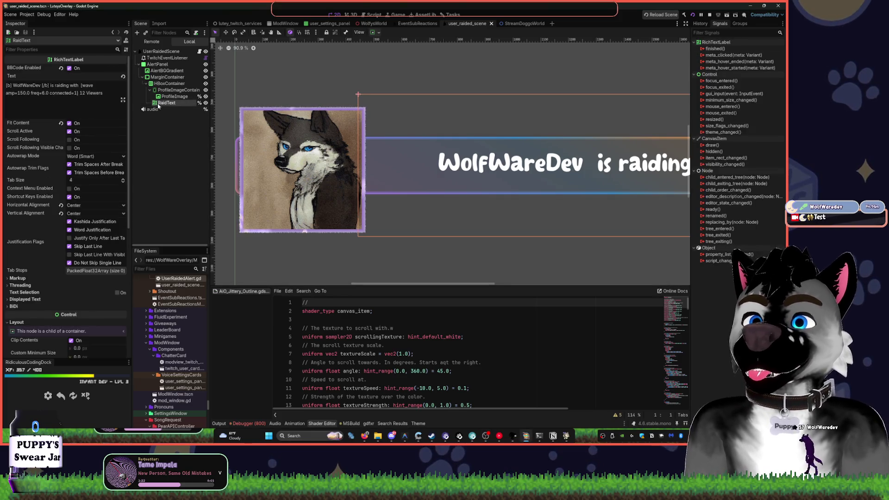
pyautogui.rightClick(170, 97)
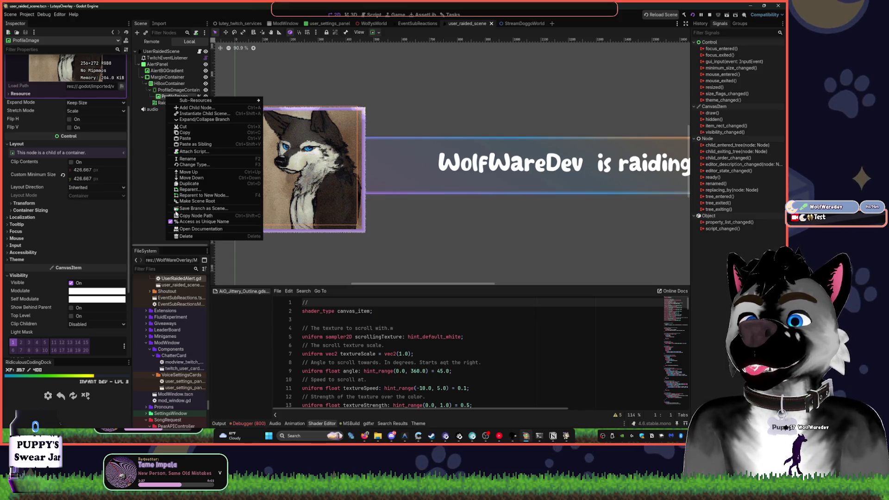
pyautogui.click(178, 138)
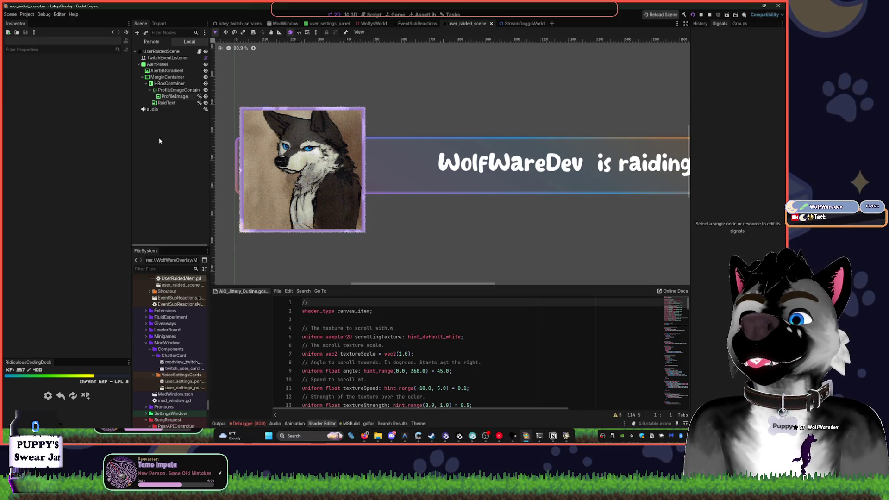
# - Move the copied image above AlertPanel in the Scene tree and onto the raid banner
pyautogui.scroll(3, 449, 162)
pyautogui.press('w')
pyautogui.moveTo(297, 69)
pyautogui.mouseDown()
pyautogui.moveTo(299, 93)
pyautogui.moveTo(498, 227)
pyautogui.mouseUp()
pyautogui.scroll(-5, 498, 226)
pyautogui.moveTo(159, 115); pyautogui.dragTo(162, 63)
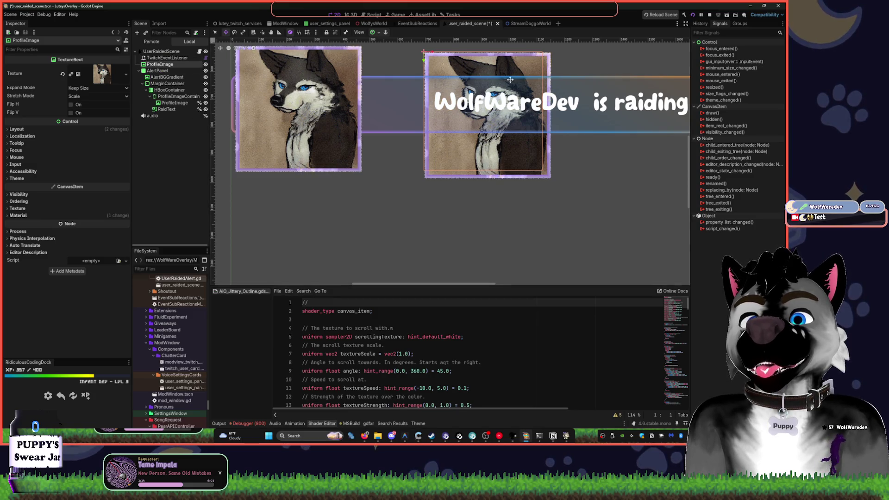
pyautogui.scroll(1, 458, 139)
pyautogui.moveTo(458, 91); pyautogui.dragTo(405, 84)
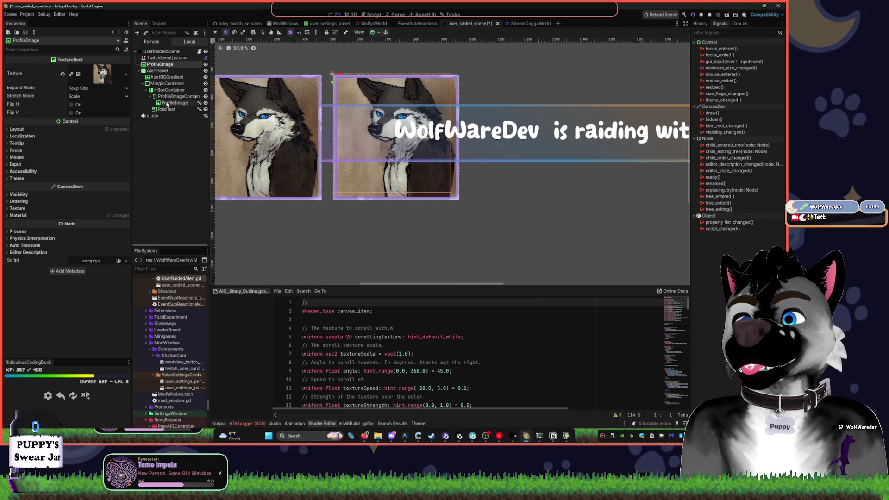
# - Try Mix, Add, Subtract and Multiply on AlertPanel's material, settling on Premultiplied Alpha
pyautogui.click(158, 70)
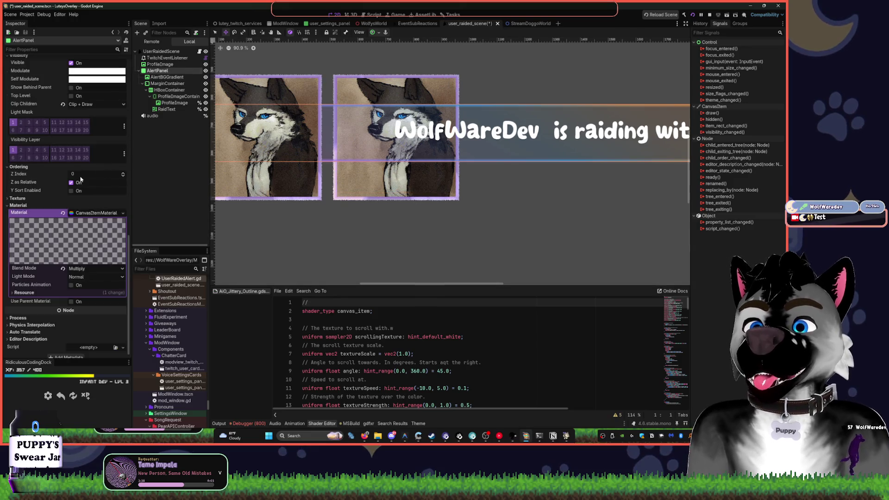
pyautogui.click(85, 269)
pyautogui.click(79, 276)
pyautogui.click(82, 277)
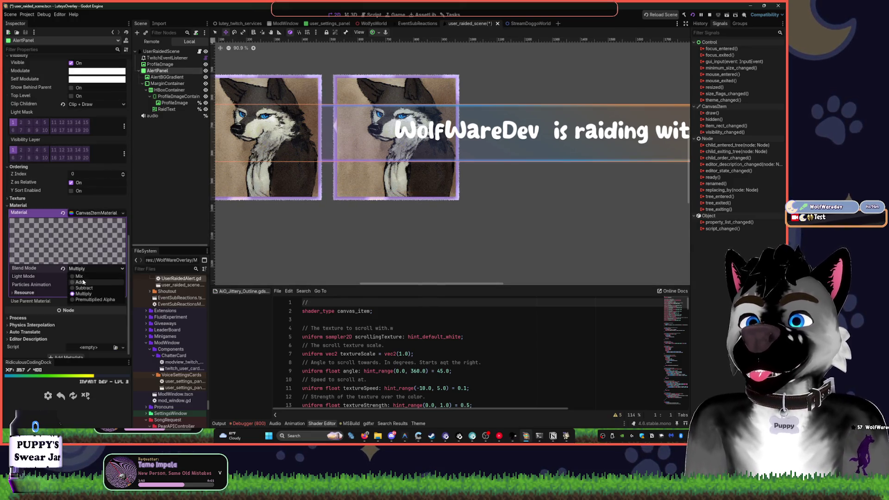
pyautogui.click(84, 272)
pyautogui.click(84, 269)
pyautogui.click(82, 282)
pyautogui.click(82, 270)
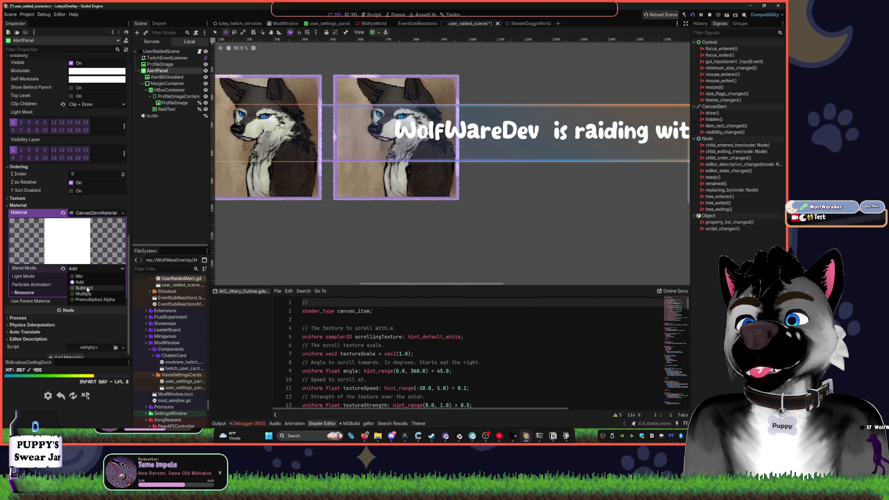
pyautogui.click(85, 288)
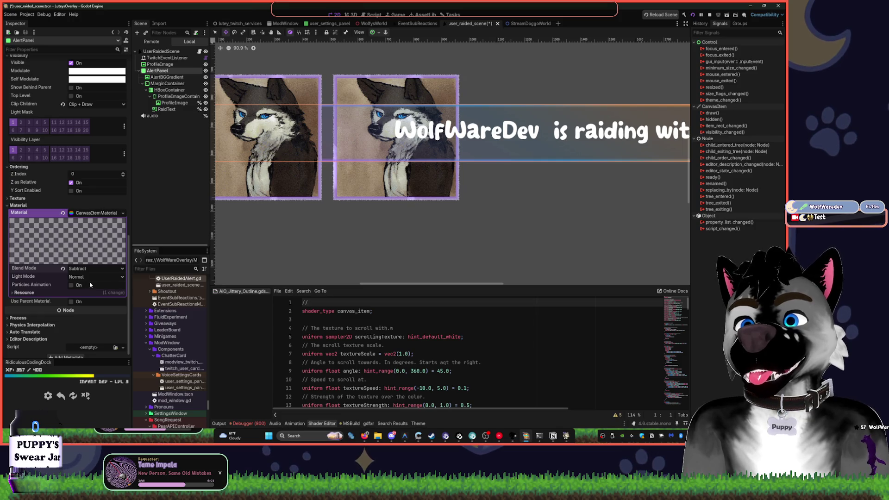
pyautogui.click(82, 271)
pyautogui.click(84, 295)
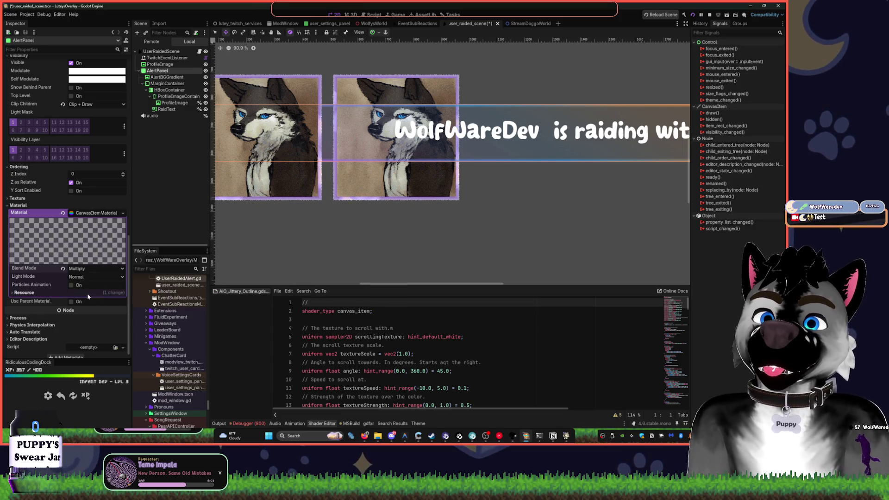
pyautogui.click(83, 270)
pyautogui.click(87, 301)
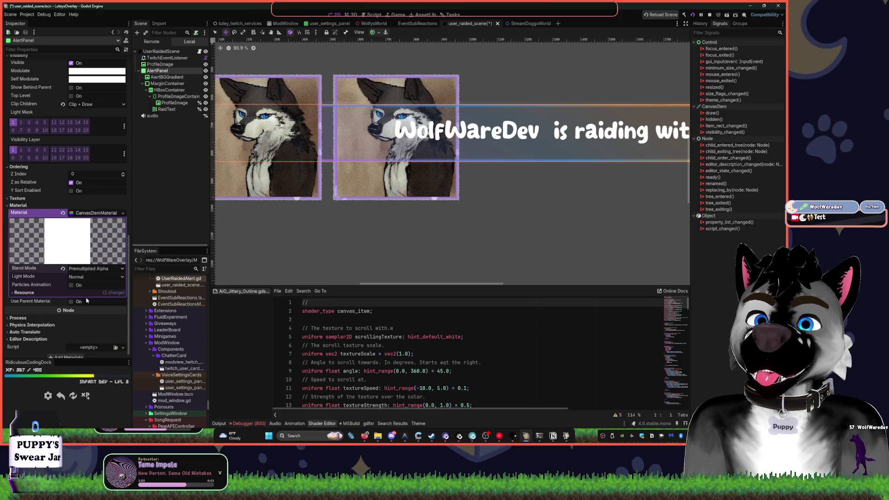
# - Toggle MarginContainer and AlertBGGradient visibility to compare, leaving every banner layer shown
pyautogui.click(205, 83)
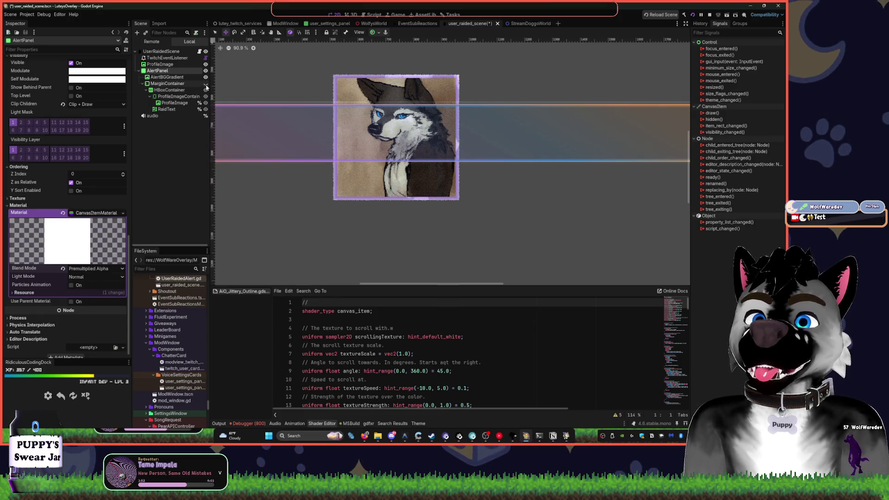
pyautogui.click(206, 83)
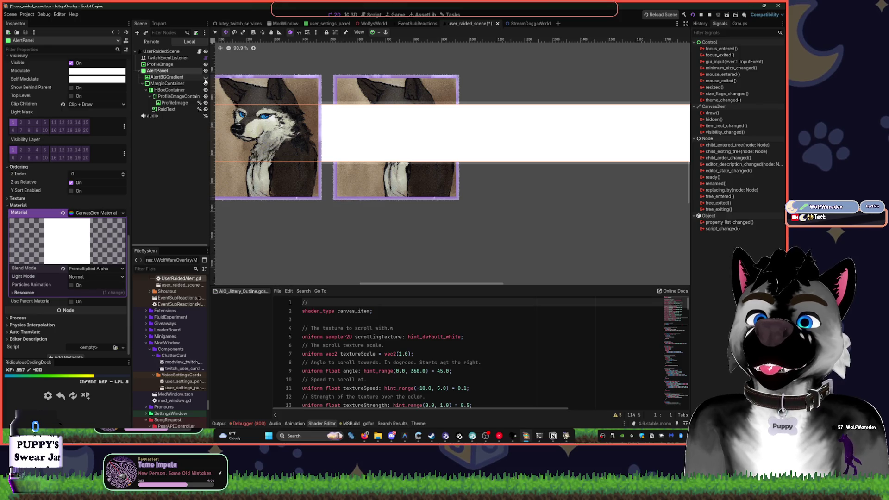
pyautogui.click(206, 82)
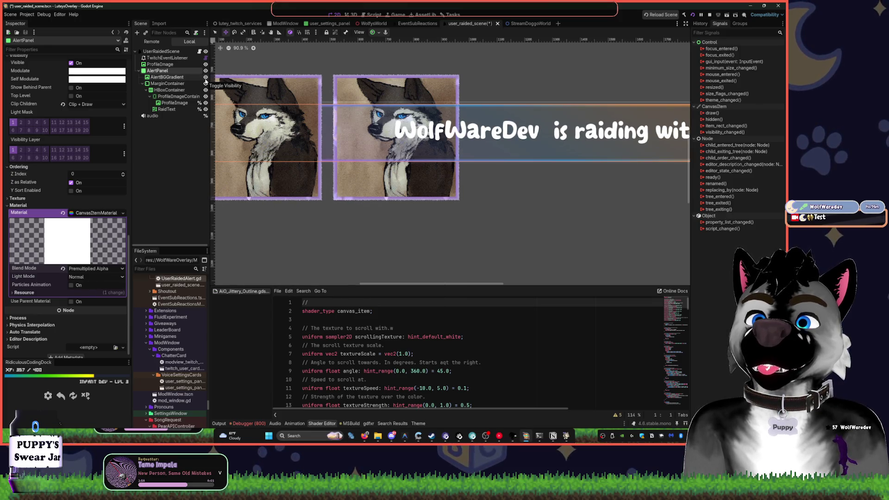
pyautogui.click(206, 82)
pyautogui.click(164, 77)
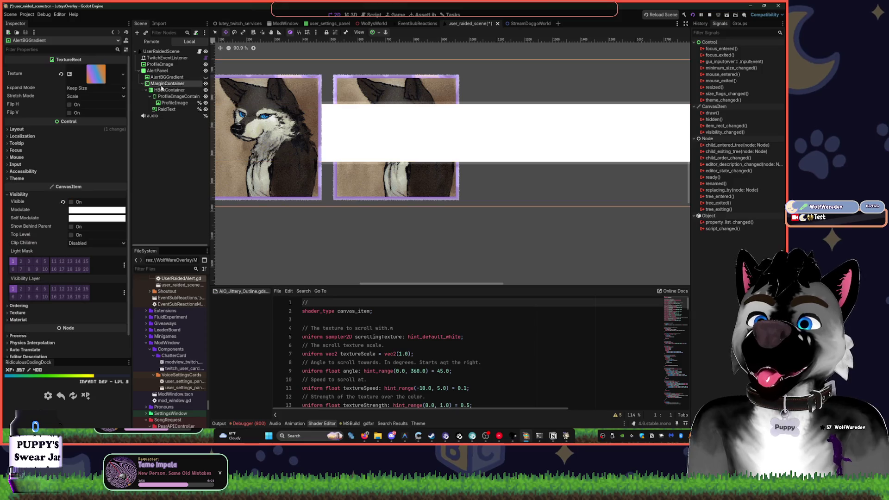
pyautogui.click(162, 84)
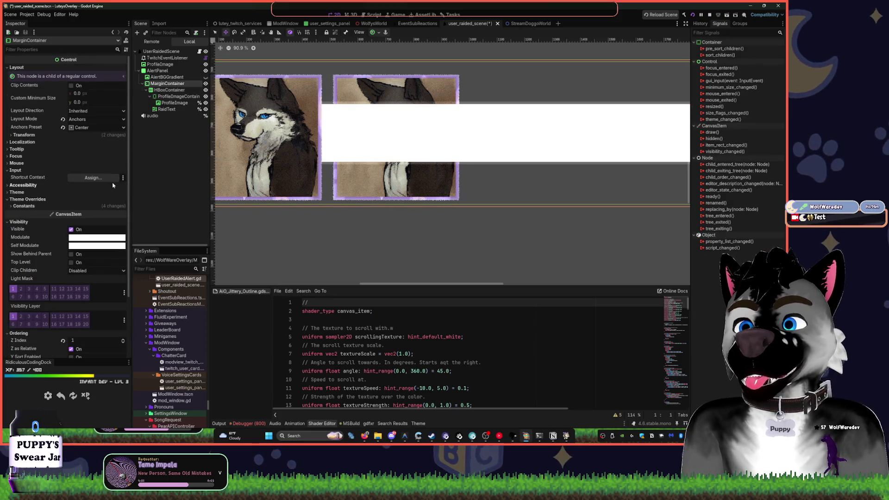
pyautogui.click(205, 77)
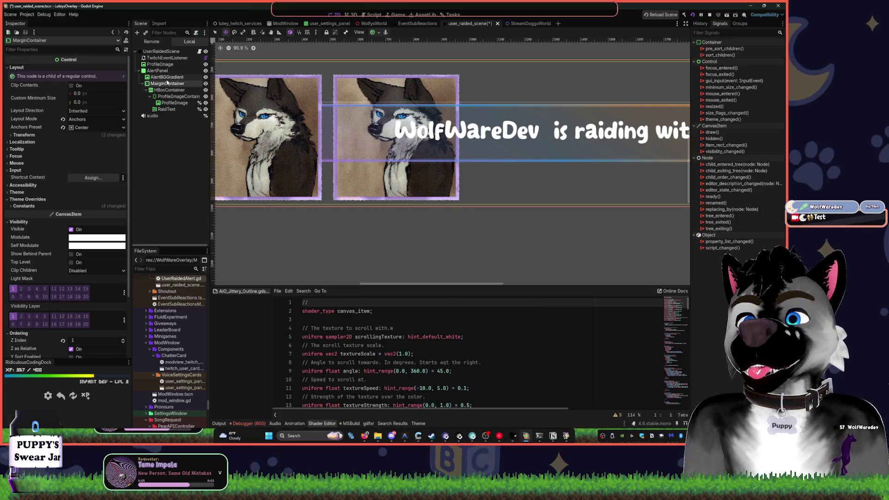
pyautogui.click(167, 77)
pyautogui.press('f')
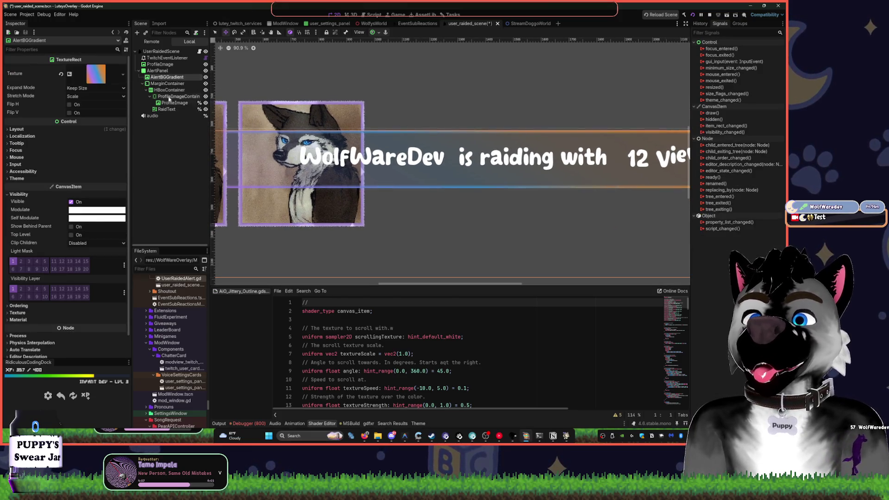
pyautogui.click(174, 103)
# - Check RaidText's font and font size overrides (84 normal, 88 bold), then expand its colour overrides
pyautogui.click(167, 109)
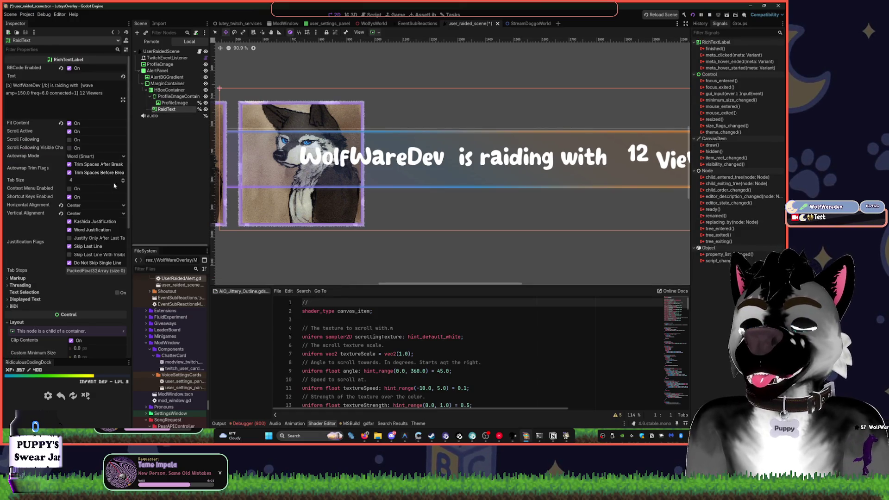
pyautogui.scroll(-5, 98, 213)
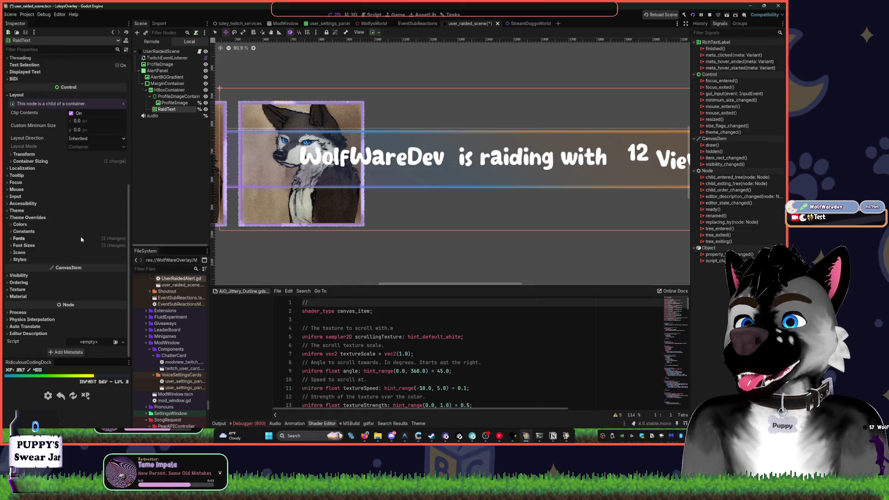
pyautogui.click(26, 238)
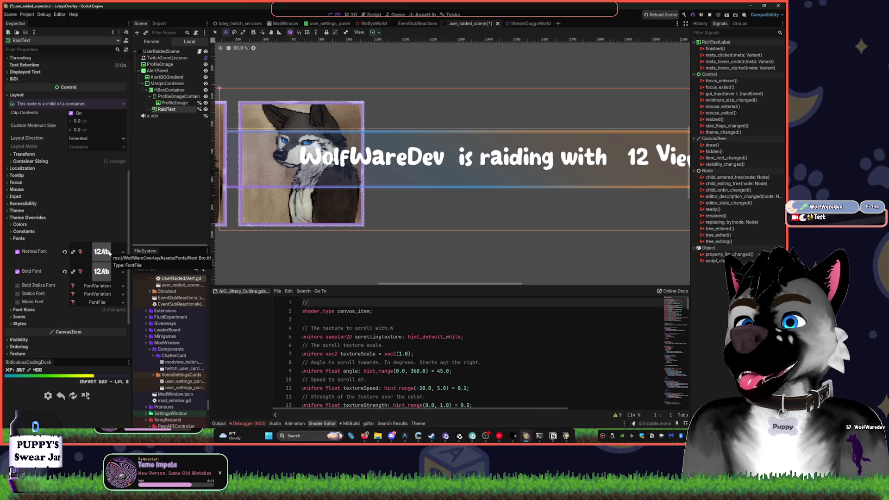
pyautogui.moveTo(132, 196); pyautogui.dragTo(159, 195)
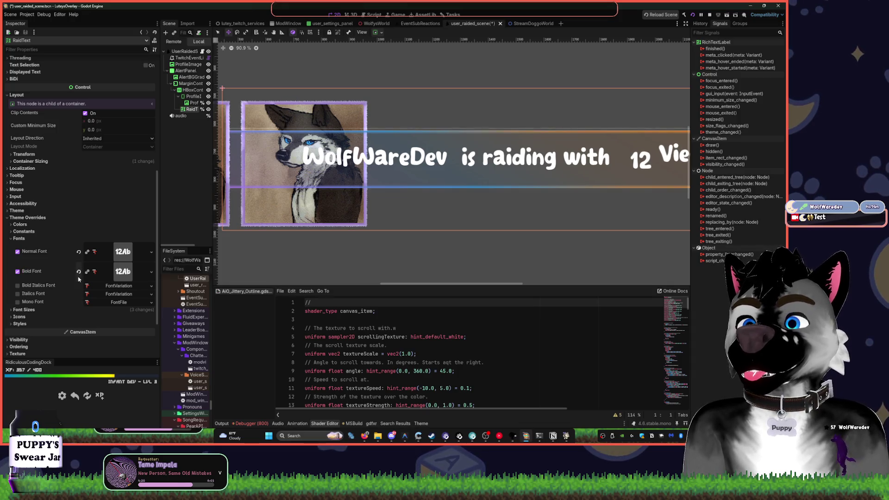
pyautogui.click(24, 310)
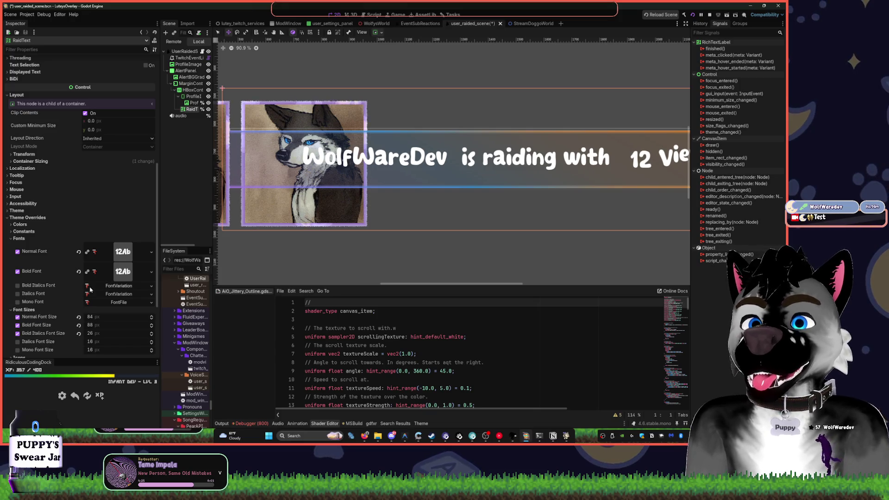
pyautogui.click(25, 310)
pyautogui.click(19, 238)
pyautogui.click(20, 252)
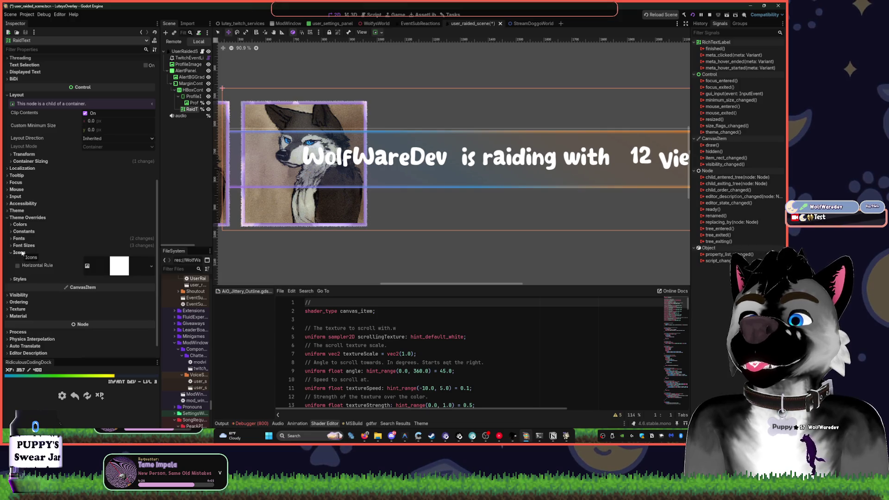
pyautogui.click(23, 253)
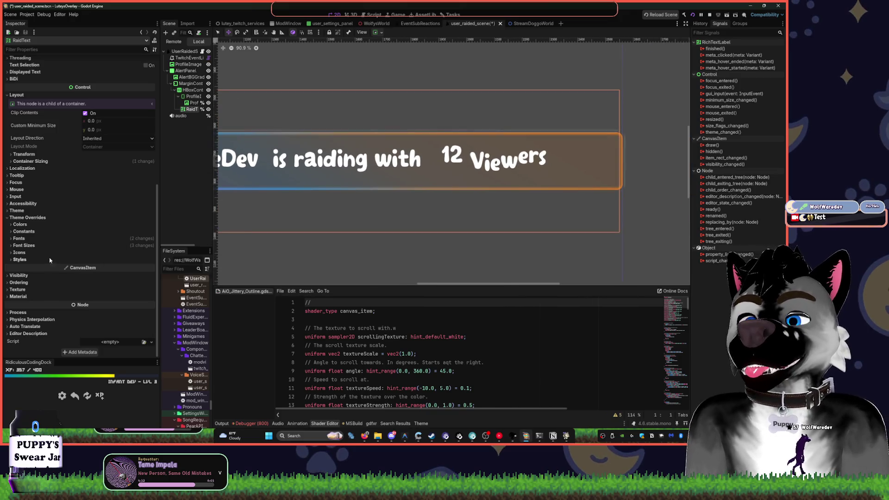
pyautogui.click(28, 246)
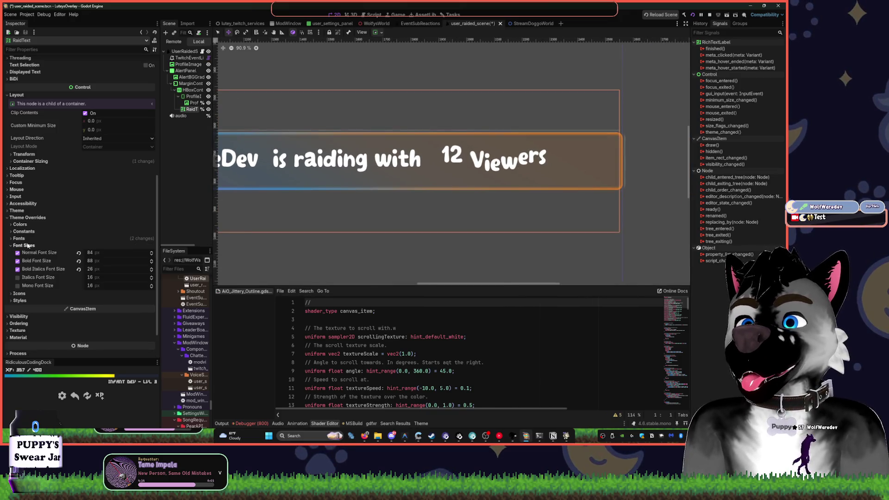
pyautogui.click(27, 245)
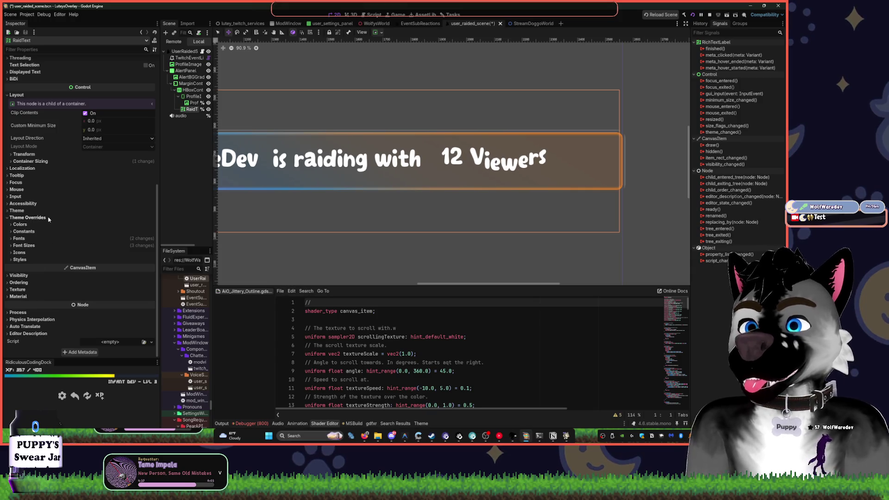
pyautogui.click(21, 225)
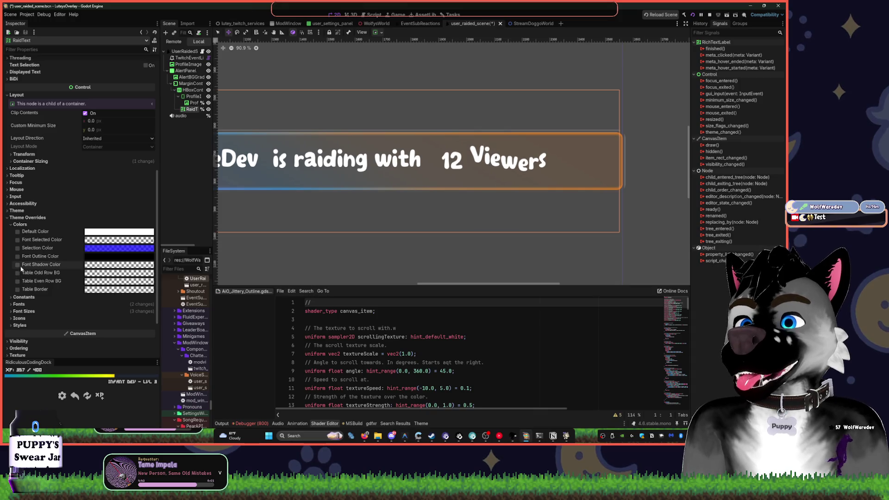
# - Enable RaidText's Font Shadow Color and set it to near-black at about 0.89 alpha
pyautogui.click(98, 267)
pyautogui.moveTo(106, 227); pyautogui.dragTo(129, 230)
pyautogui.moveTo(157, 163); pyautogui.dragTo(158, 144)
pyautogui.click(120, 226)
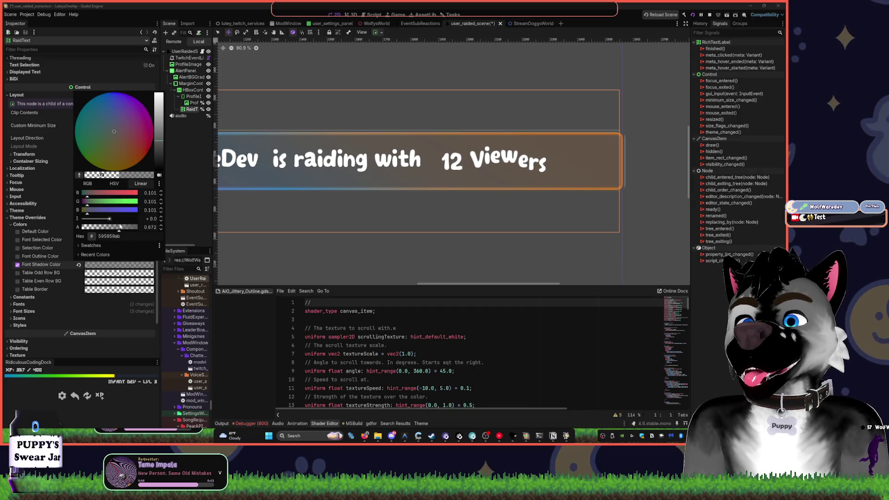
pyautogui.click(160, 135)
pyautogui.moveTo(159, 135); pyautogui.dragTo(162, 167)
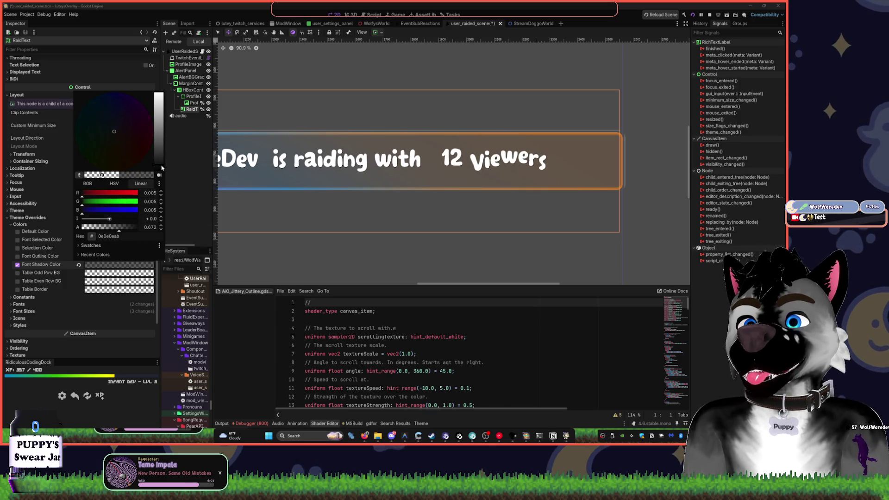
pyautogui.moveTo(129, 232); pyautogui.dragTo(131, 229)
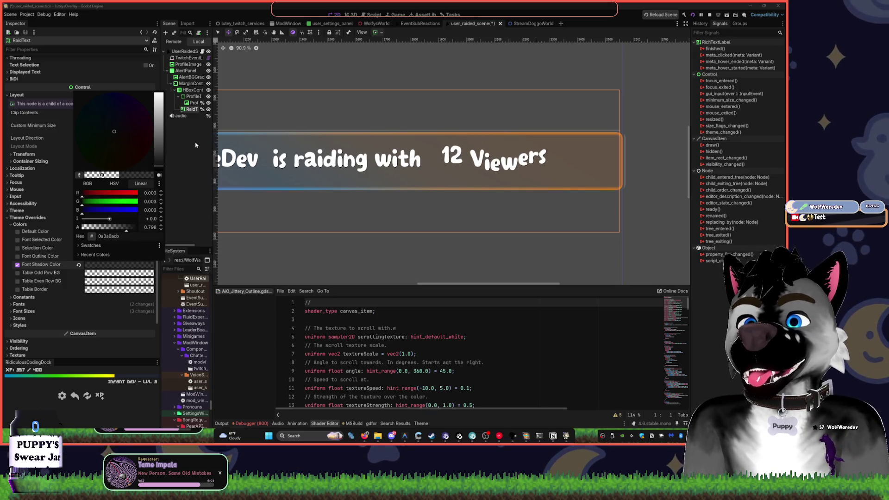
pyautogui.click(174, 173)
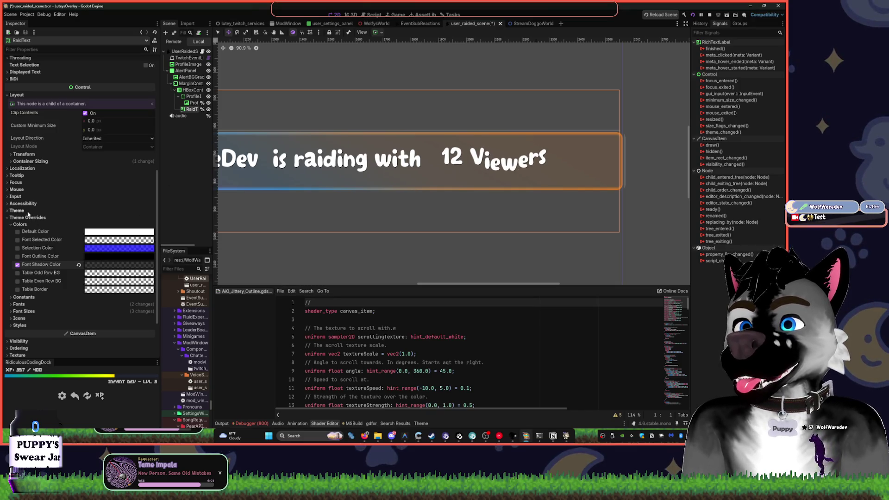
pyautogui.click(25, 297)
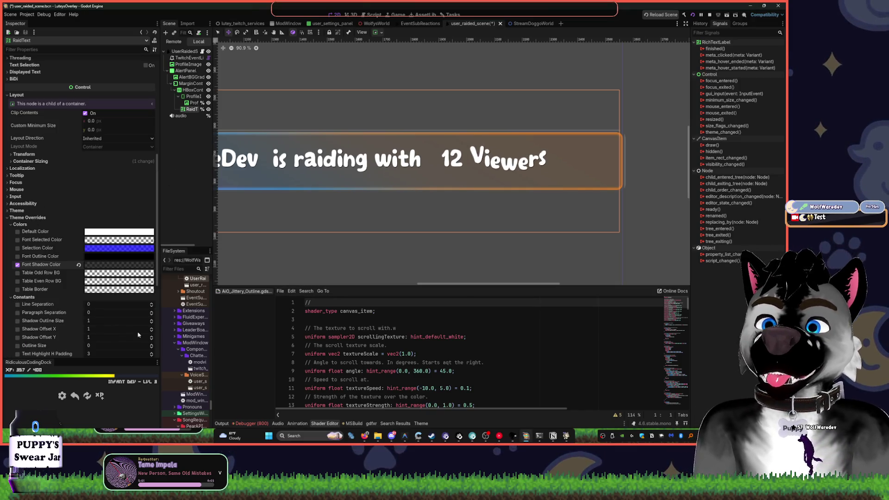
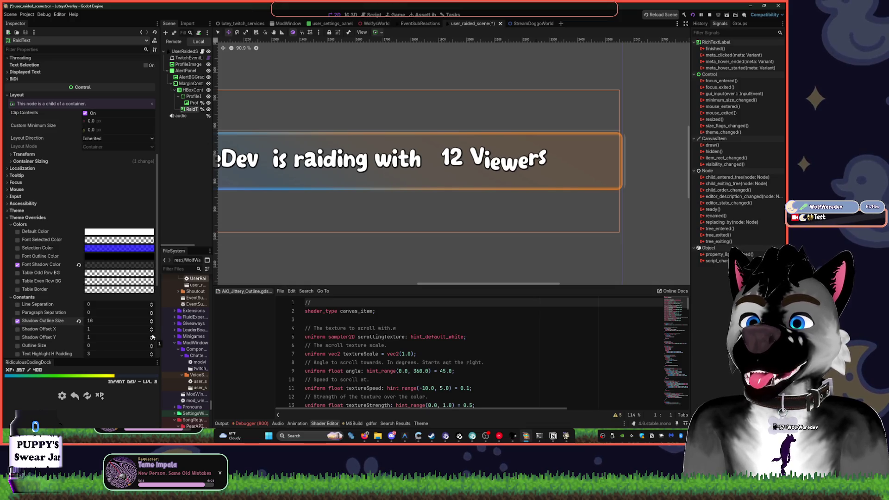
# - Set the raid text's Shadow Offset Y to -1 and start brightening the font shadow colour
pyautogui.click(151, 336)
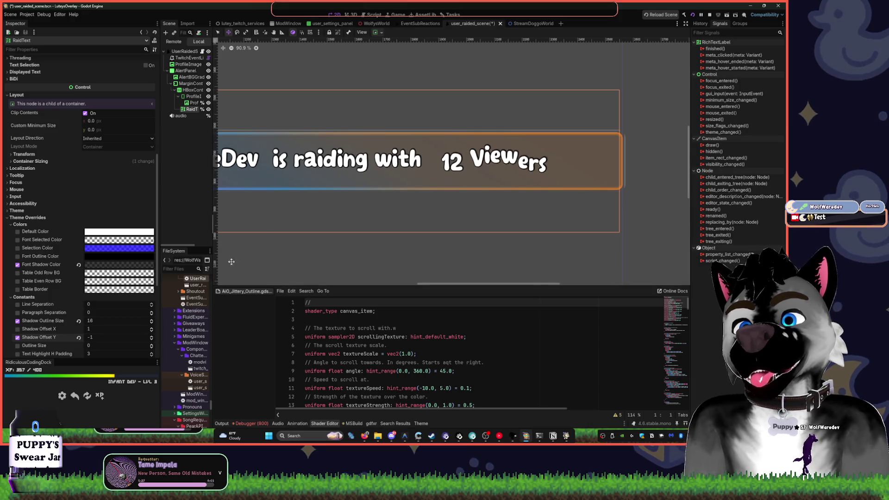
pyautogui.click(119, 264)
pyautogui.click(119, 263)
pyautogui.click(118, 264)
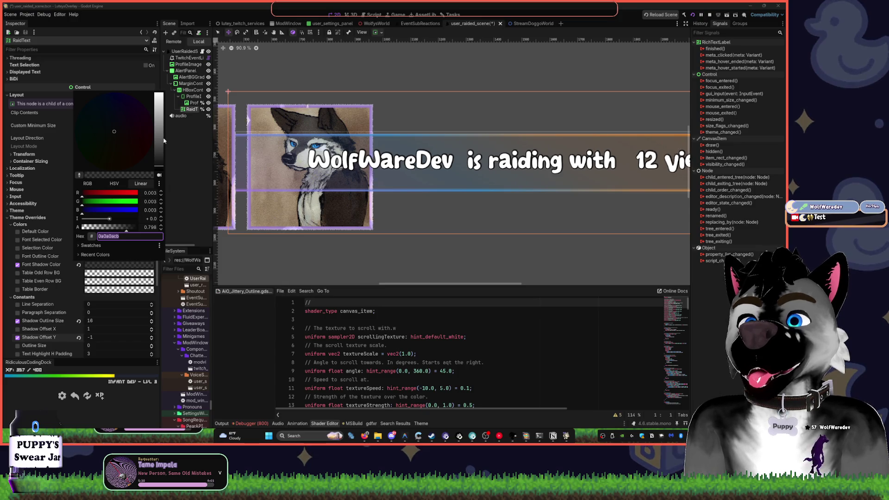
pyautogui.moveTo(159, 165); pyautogui.dragTo(159, 147)
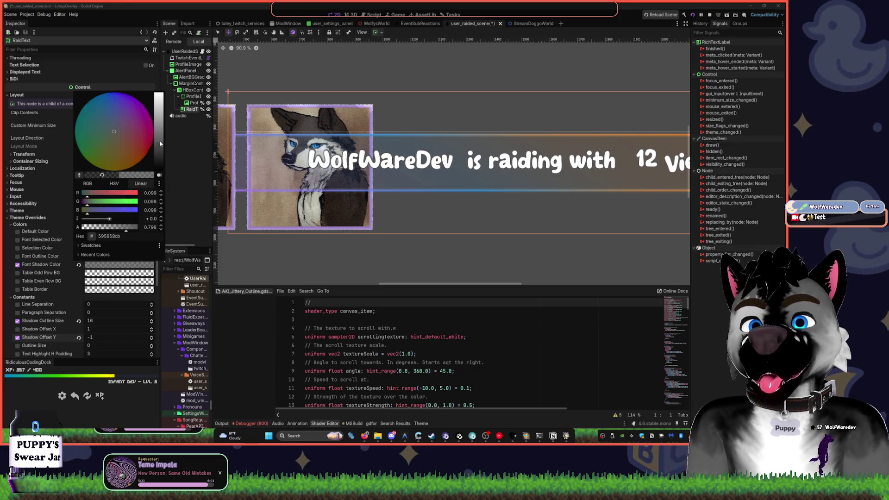
pyautogui.click(158, 256)
# - Make the font shadow fully opaque and lighten it to mid grey 919191
pyautogui.click(137, 265)
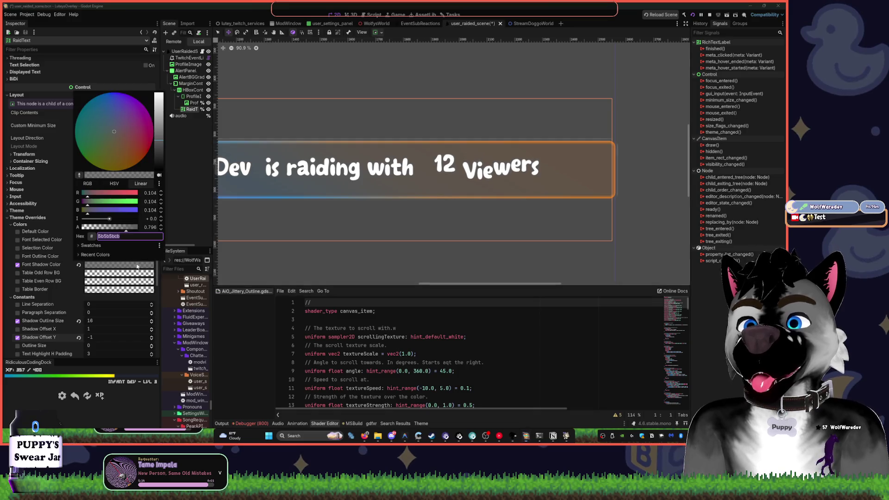
pyautogui.moveTo(160, 155)
pyautogui.mouseDown()
pyautogui.moveTo(160, 134)
pyautogui.moveTo(159, 144)
pyautogui.mouseUp()
pyautogui.moveTo(125, 230); pyautogui.dragTo(140, 228)
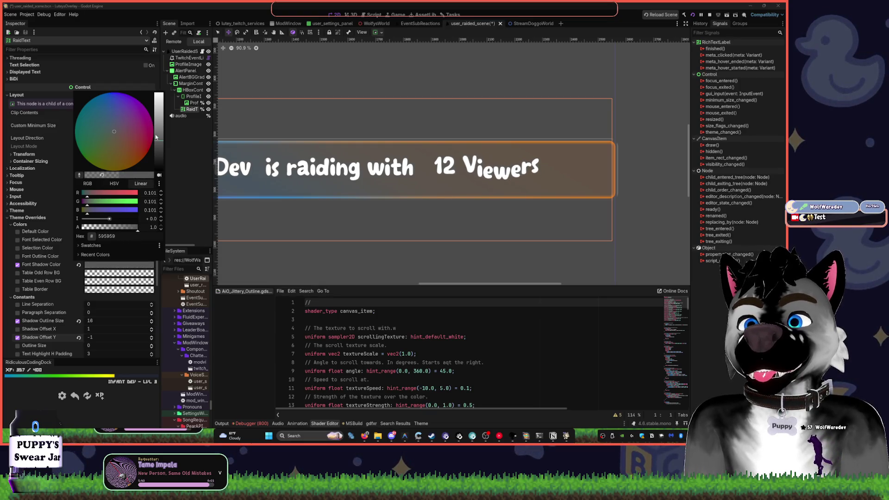
pyautogui.moveTo(156, 137); pyautogui.dragTo(158, 126)
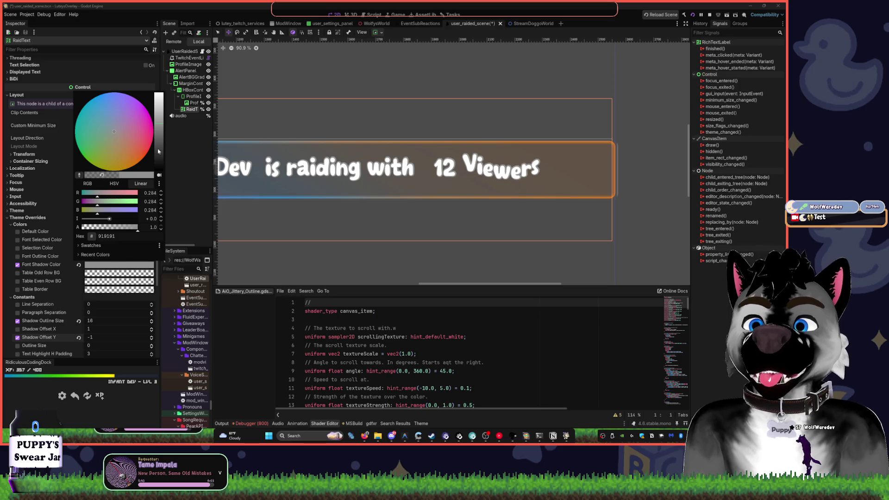
pyautogui.click(185, 220)
pyautogui.scroll(-5, 75, 280)
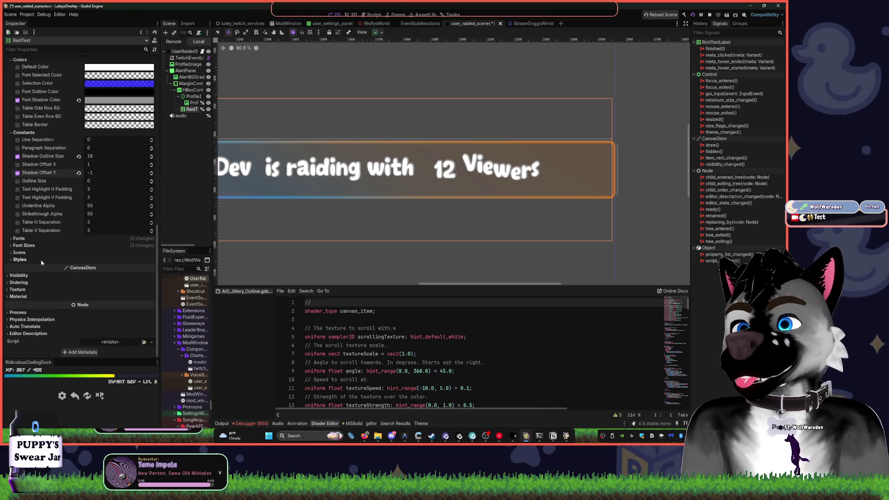
pyautogui.click(20, 275)
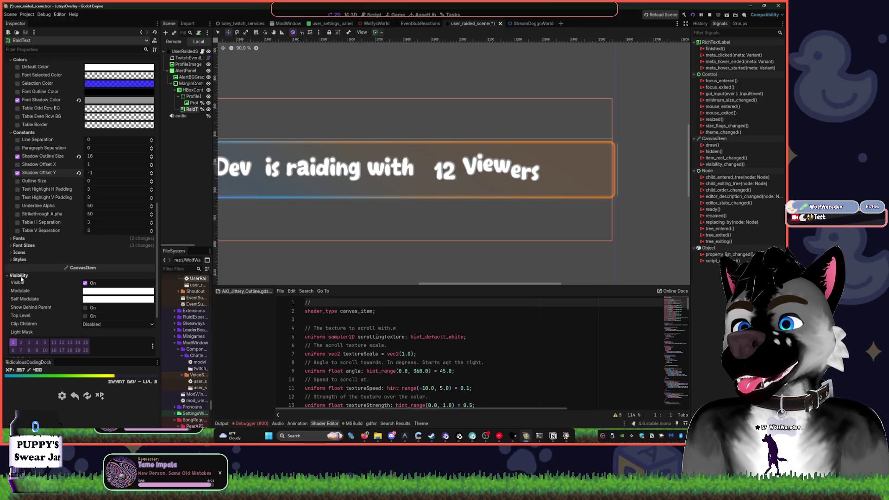
pyautogui.click(20, 276)
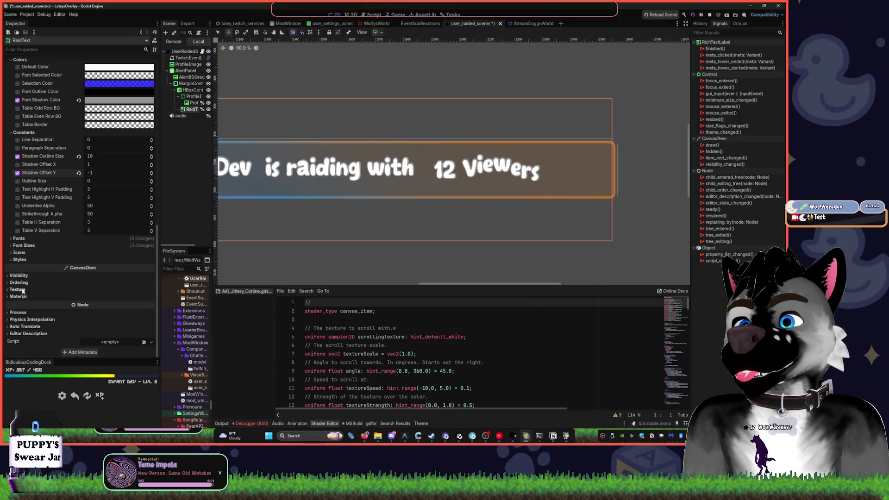
pyautogui.click(21, 295)
pyautogui.click(20, 296)
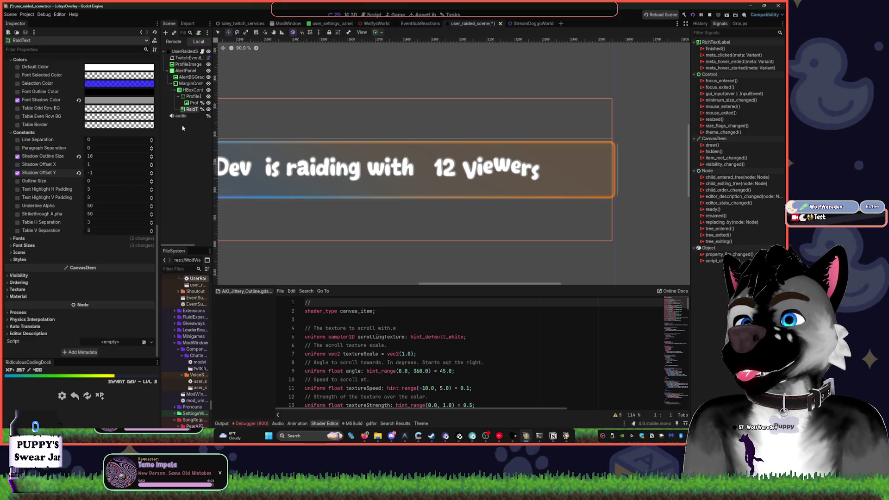
pyautogui.click(193, 103)
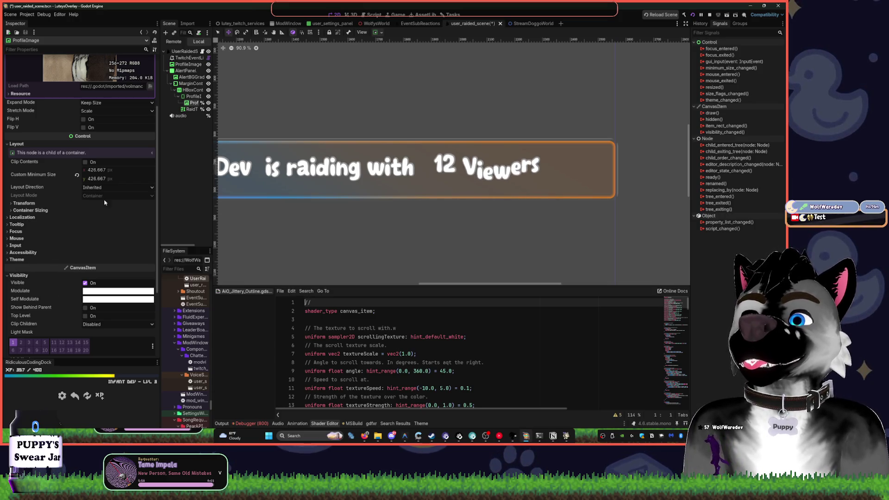
pyautogui.click(190, 76)
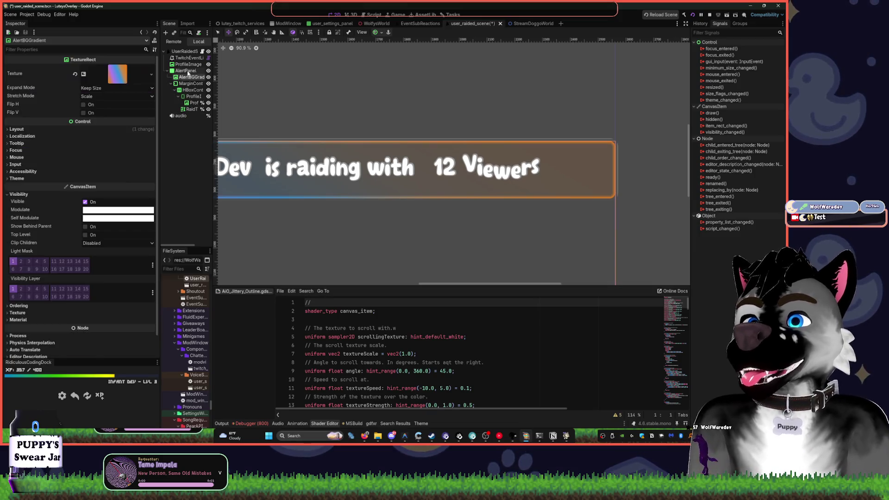
pyautogui.click(187, 72)
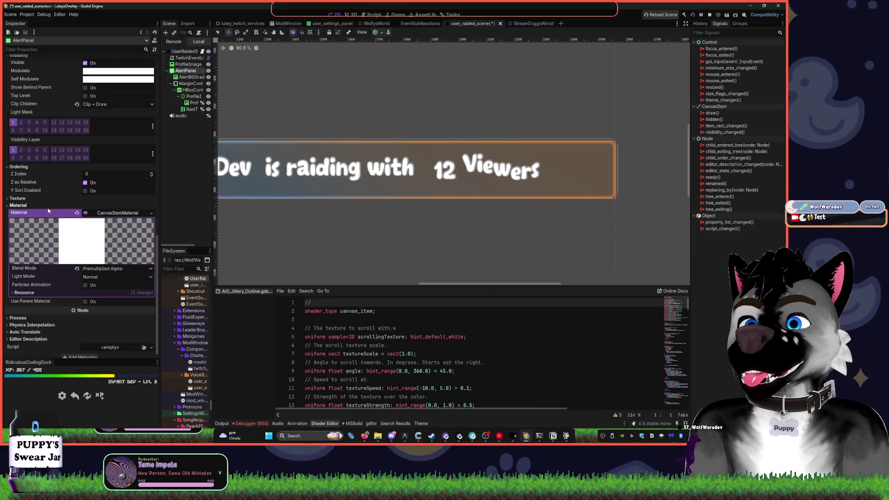
pyautogui.click(114, 216)
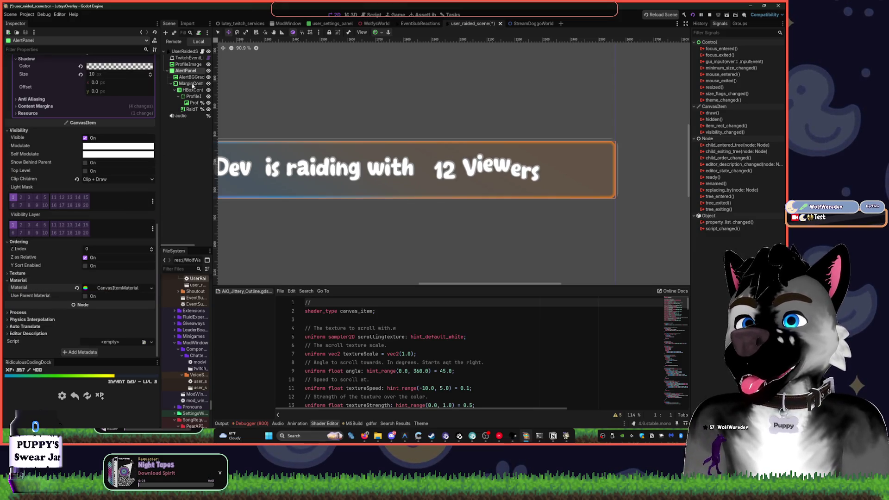
pyautogui.click(189, 65)
pyautogui.hscroll(-3, 266, 143)
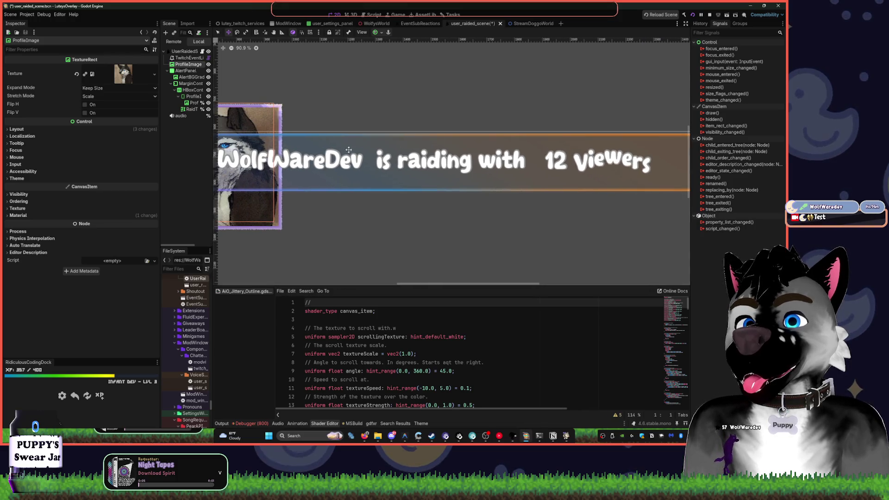
pyautogui.click(193, 109)
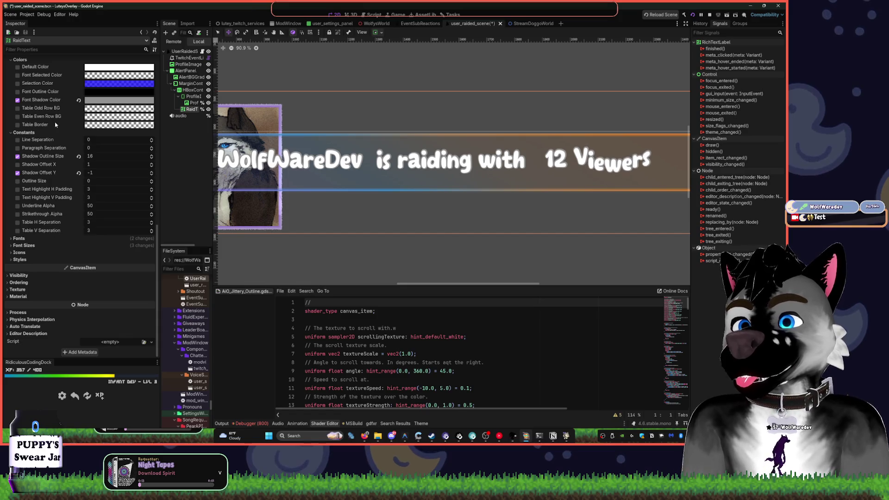
# - Change the font shadow to lavender ae93cd and tick the Font Outline Color override
pyautogui.click(109, 100)
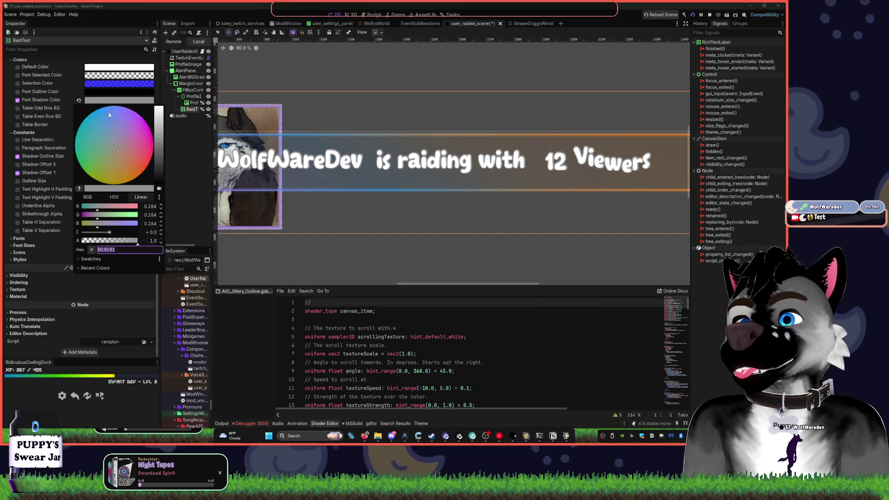
pyautogui.moveTo(158, 137)
pyautogui.mouseDown()
pyautogui.moveTo(158, 123)
pyautogui.moveTo(149, 136)
pyautogui.moveTo(115, 135)
pyautogui.moveTo(125, 131)
pyautogui.mouseUp()
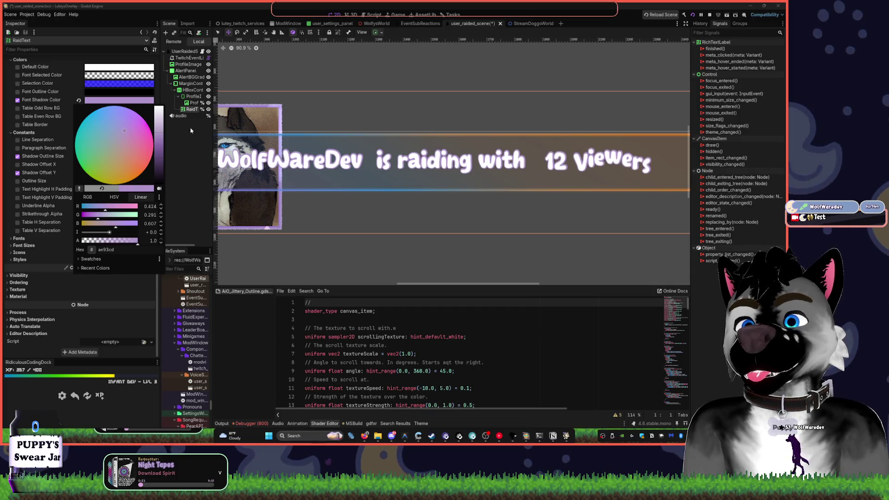
pyautogui.click(180, 140)
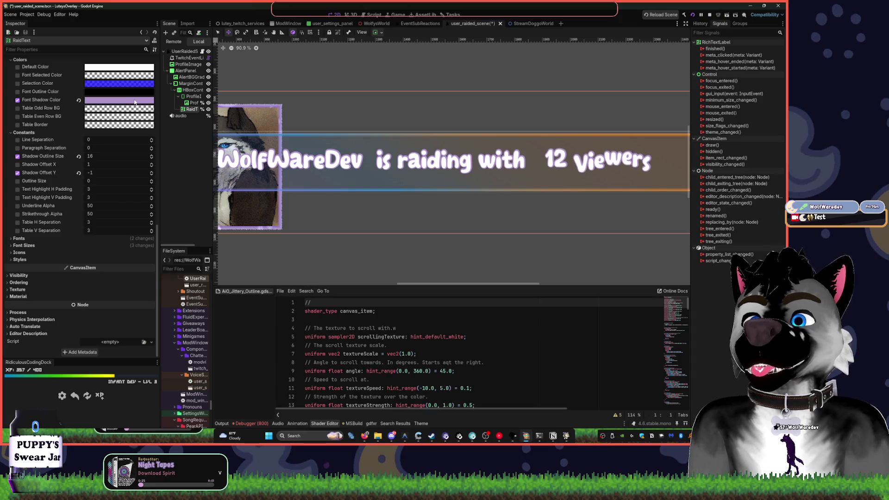
pyautogui.click(118, 99)
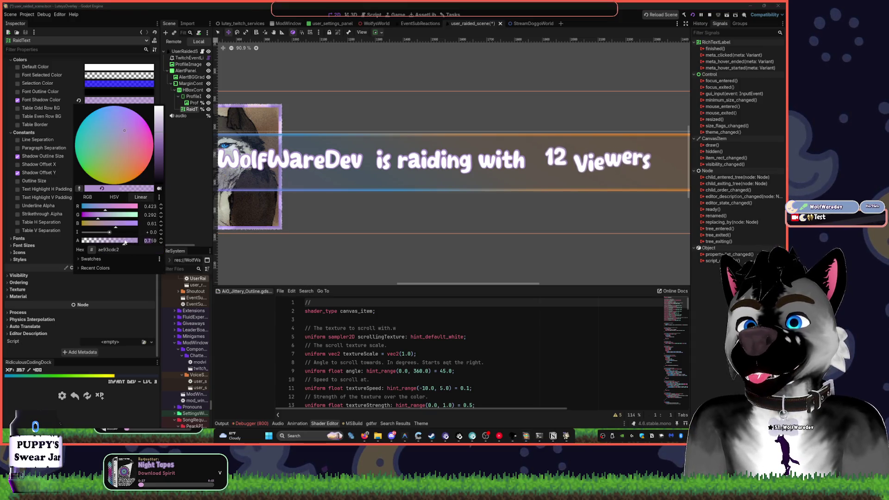
pyautogui.click(186, 155)
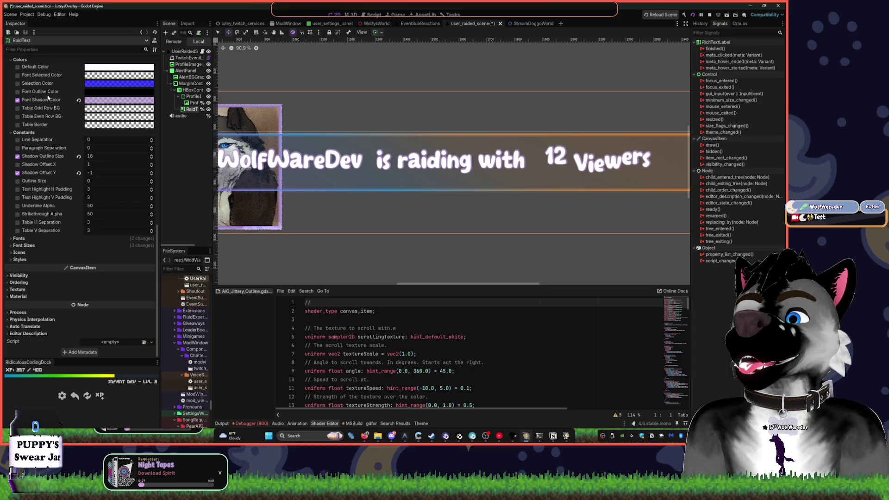
pyautogui.click(18, 92)
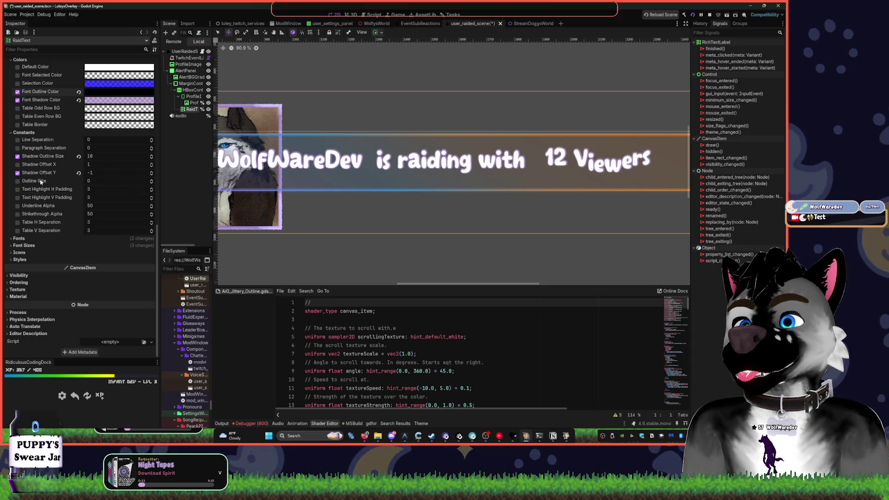
# - Set Outline Size to 10 and colour the text outline purple 8876a5
pyautogui.click(150, 182)
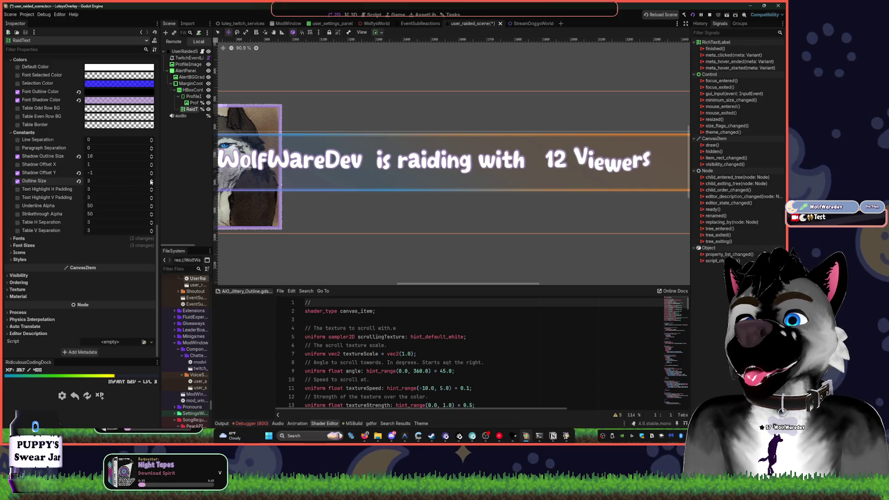
pyautogui.click(151, 181)
pyautogui.click(151, 182)
pyautogui.click(151, 181)
pyautogui.click(150, 181)
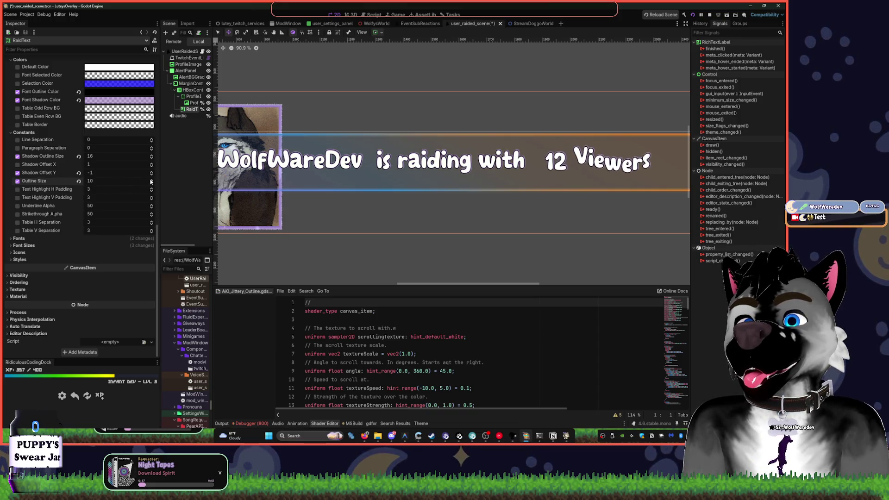
pyautogui.click(94, 94)
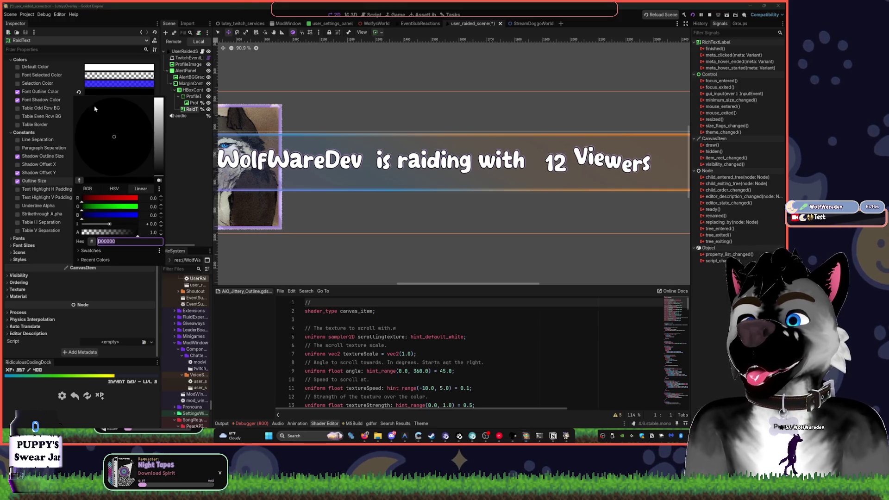
pyautogui.moveTo(122, 101); pyautogui.dragTo(120, 125)
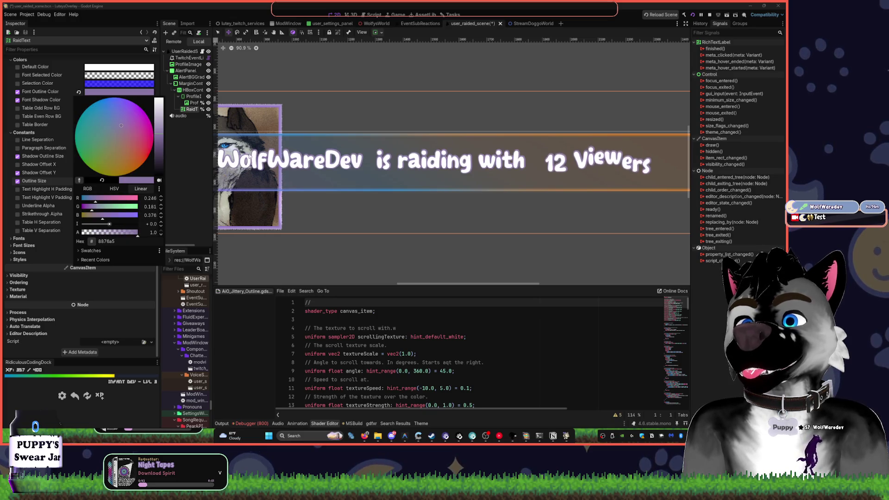
pyautogui.click(208, 135)
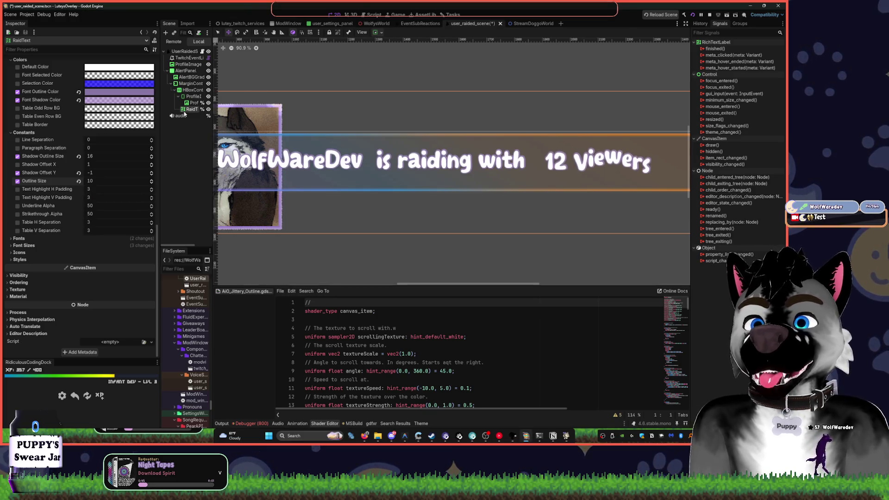
# - Make the purple font shadow fully opaque with alpha 1
pyautogui.click(101, 101)
pyautogui.click(161, 140)
pyautogui.press('Escape')
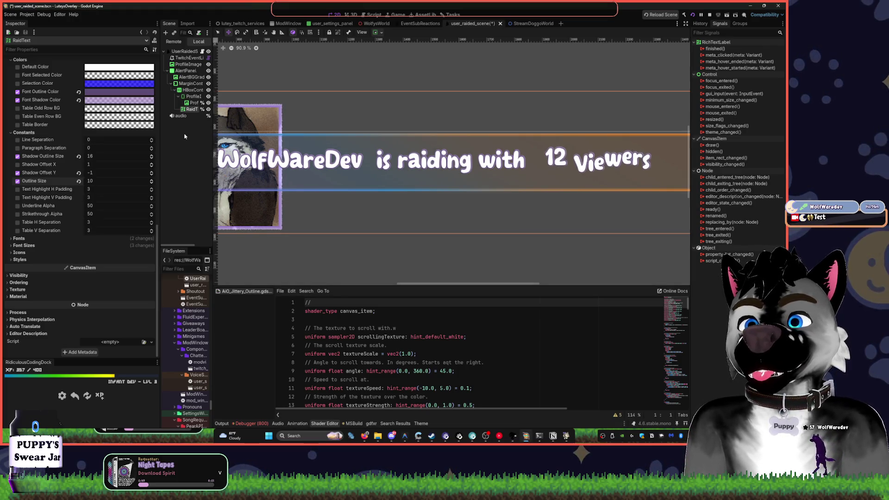
pyautogui.click(95, 102)
pyautogui.moveTo(124, 245); pyautogui.dragTo(138, 240)
pyautogui.press('Escape')
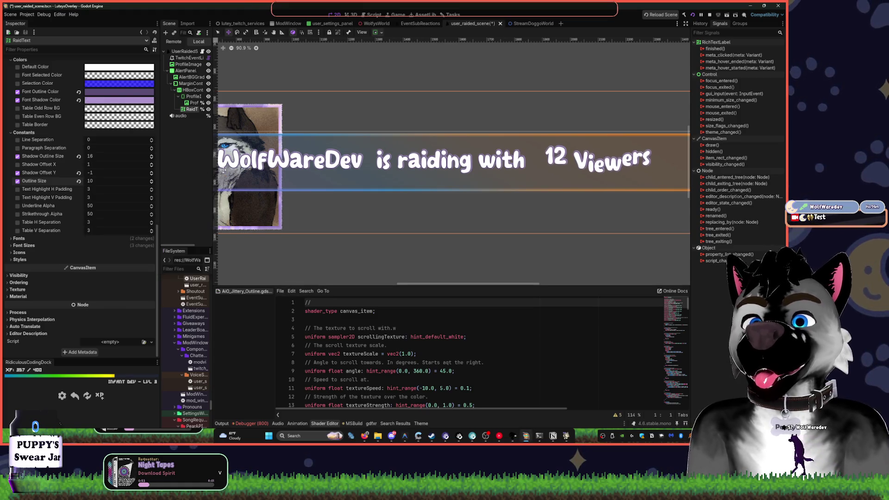
pyautogui.scroll(5, 433, 166)
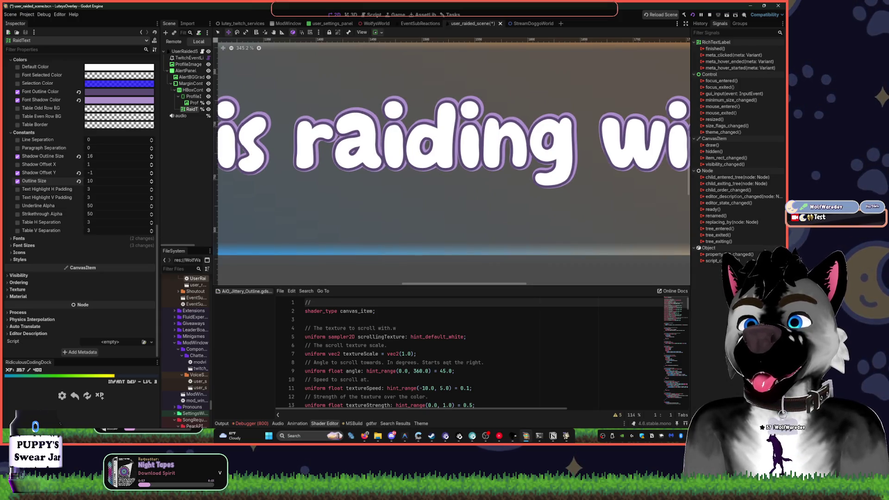
# - Set Font Outline Color to light purple 977fb4, sampled from the banner
pyautogui.click(96, 94)
pyautogui.click(132, 232)
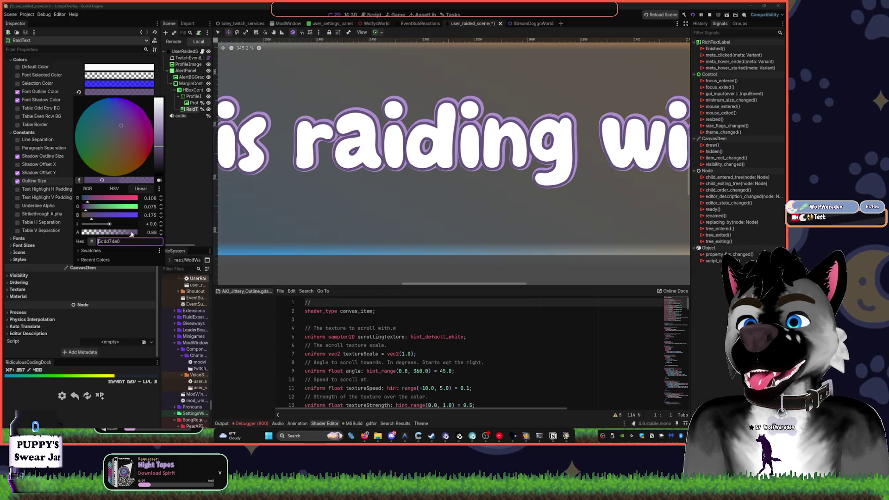
pyautogui.moveTo(118, 235); pyautogui.dragTo(114, 232)
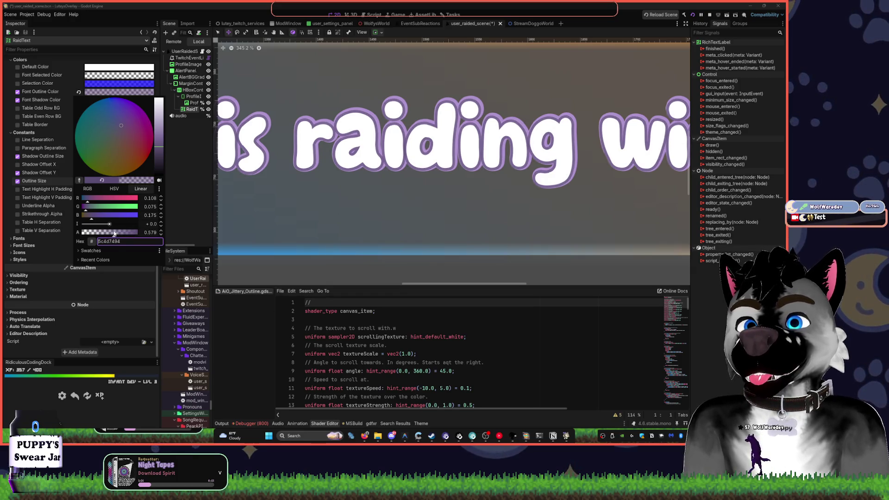
pyautogui.click(102, 235)
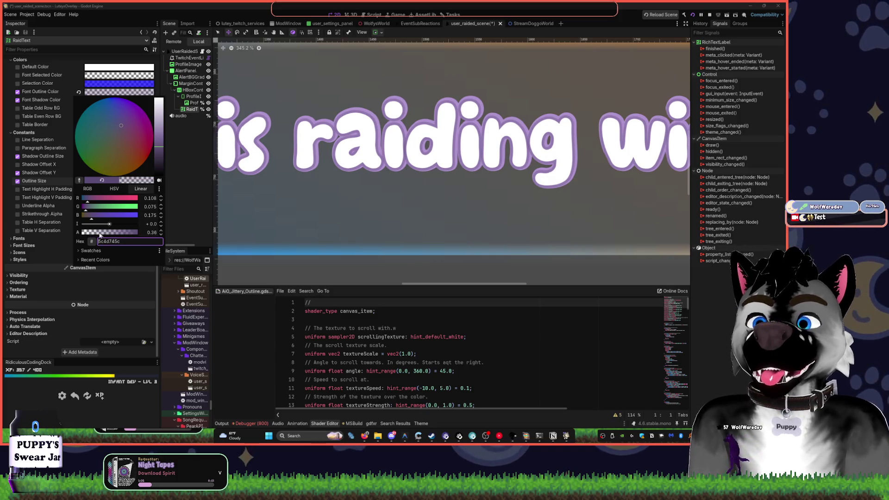
pyautogui.moveTo(95, 235); pyautogui.dragTo(93, 235)
pyautogui.click(79, 180)
pyautogui.click(382, 169)
pyautogui.hotkey('ctrl', 'z')
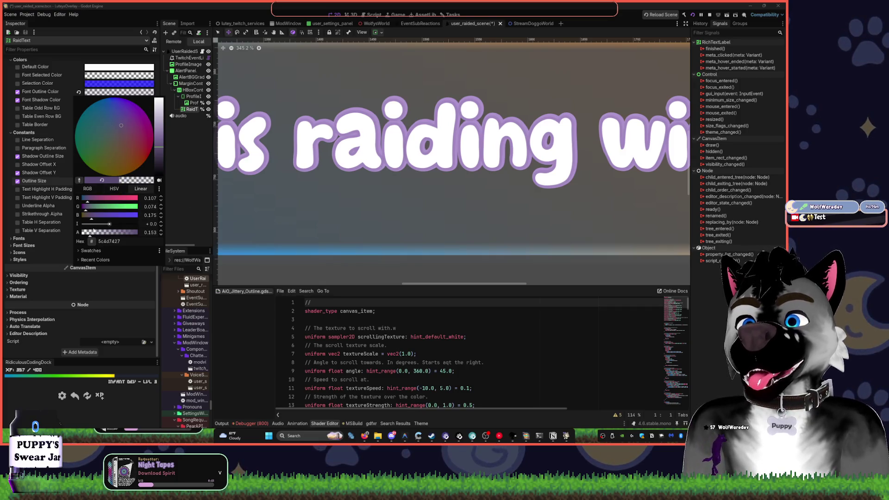
pyautogui.click(98, 235)
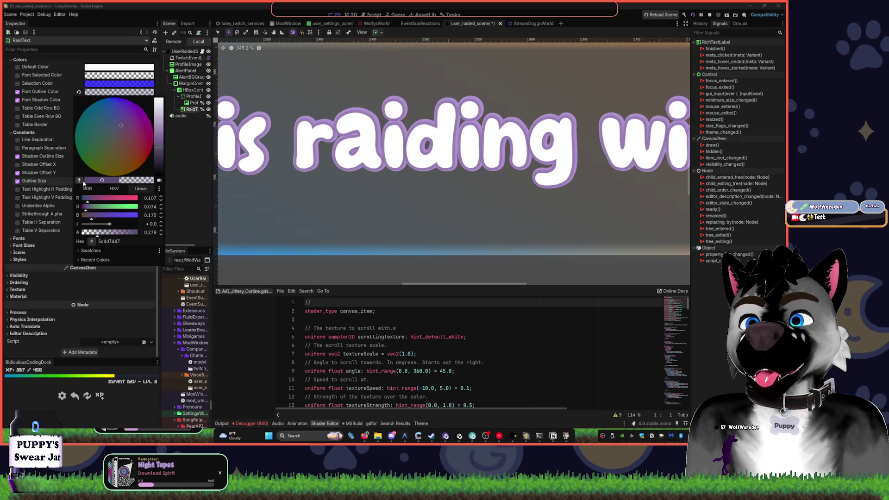
pyautogui.click(79, 180)
pyautogui.click(441, 171)
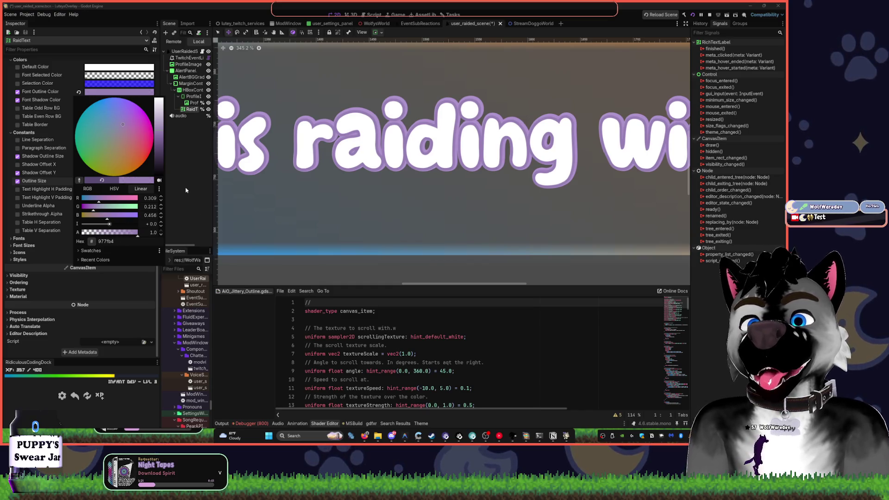
pyautogui.click(186, 191)
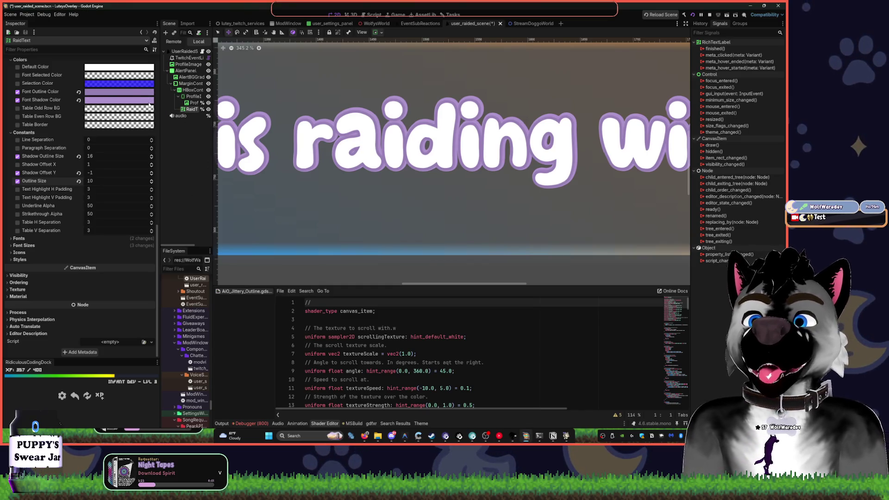
# - Set Font Shadow Color to semi-transparent deep purple 46325b74
pyautogui.click(113, 97)
pyautogui.click(110, 241)
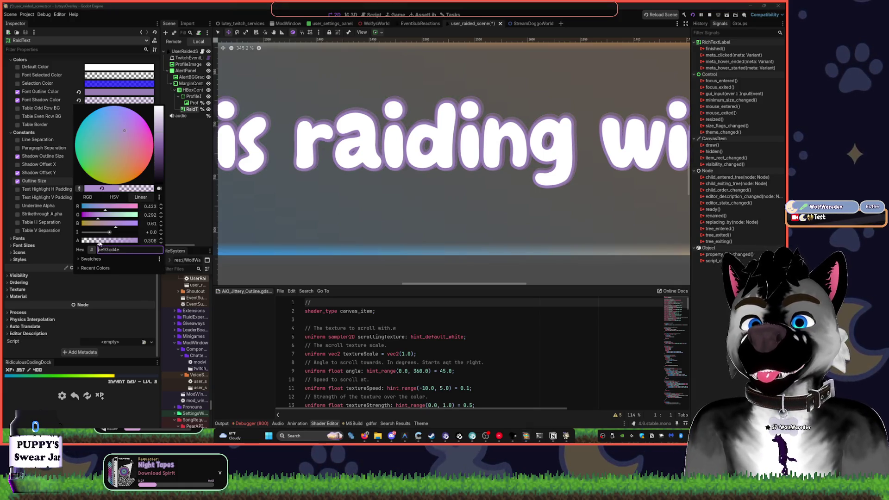
pyautogui.moveTo(110, 241); pyautogui.dragTo(137, 241)
pyautogui.press('Escape')
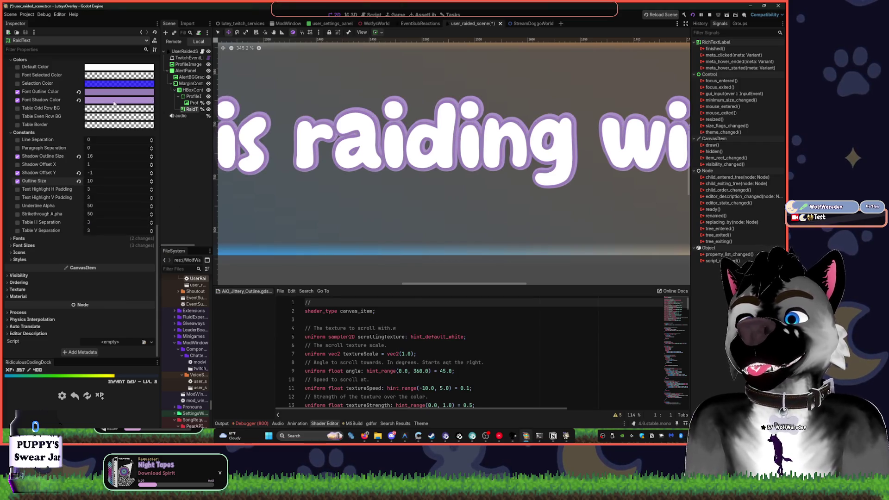
pyautogui.click(111, 100)
pyautogui.moveTo(124, 245); pyautogui.dragTo(107, 245)
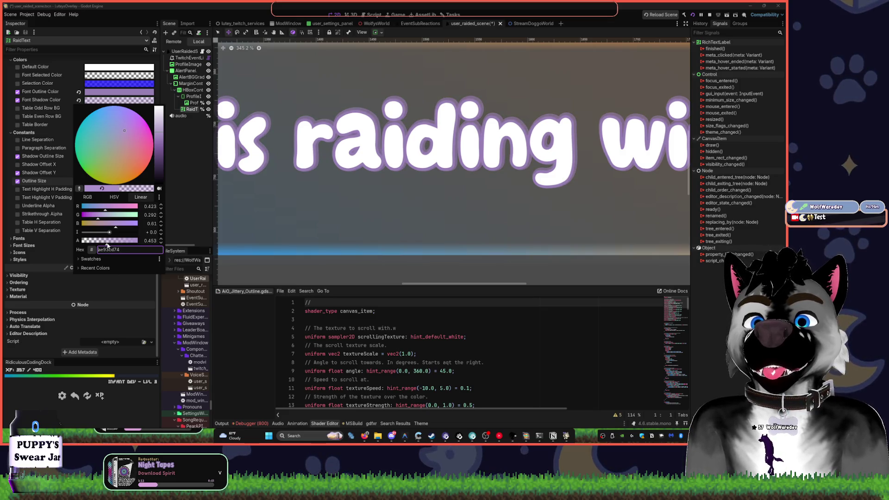
pyautogui.moveTo(162, 137); pyautogui.dragTo(158, 166)
pyautogui.click(484, 122)
pyautogui.scroll(-8, 484, 121)
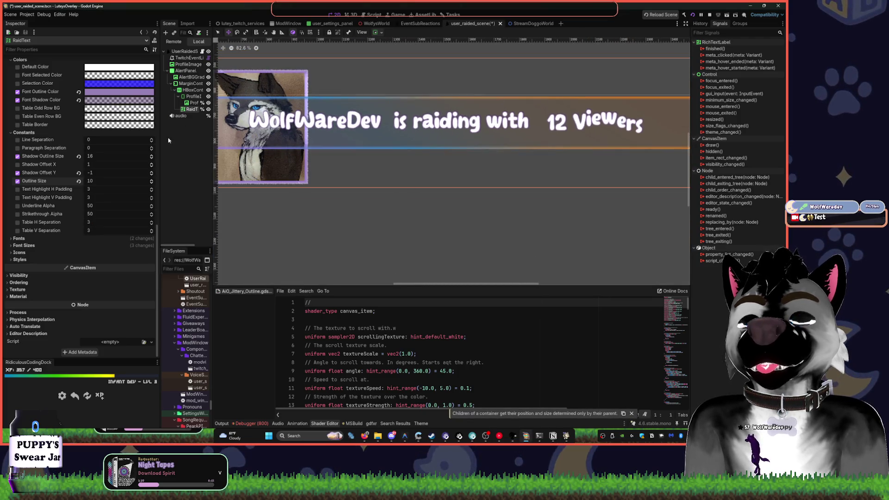
# - Set Shadow Outline Size to 24 and Outline Size to 8 in the Inspector Constants
pyautogui.click(119, 100)
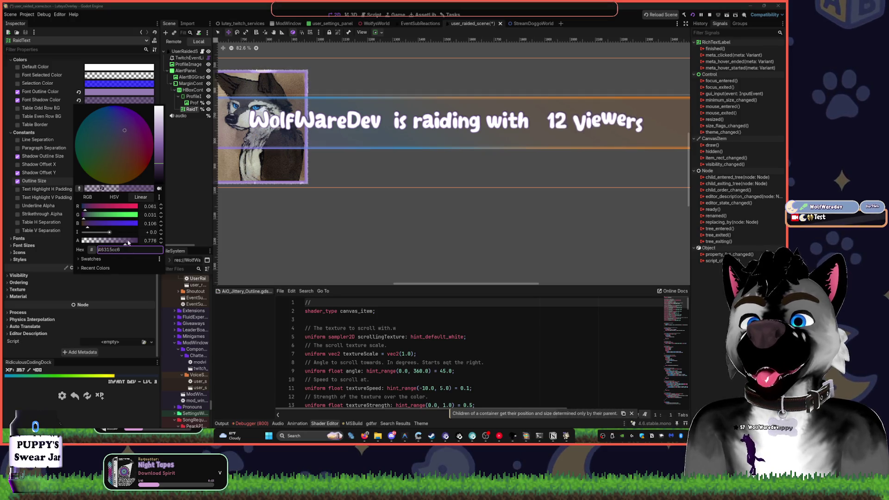
pyautogui.press('Escape')
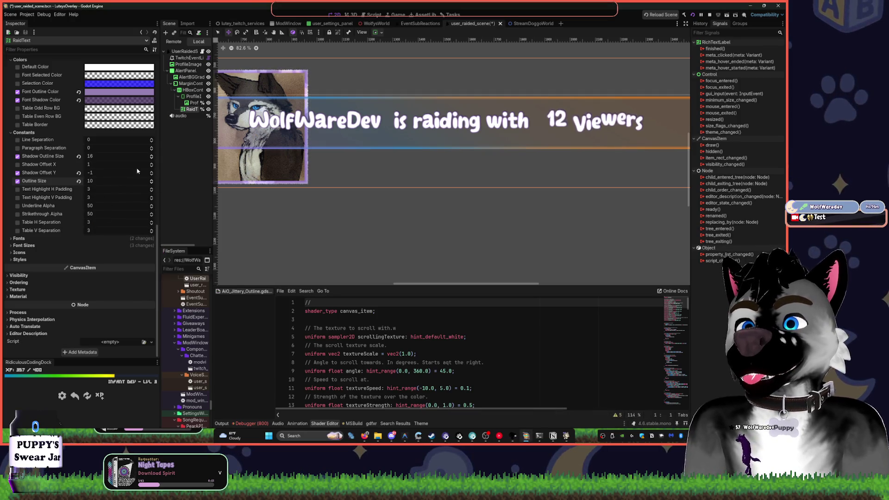
pyautogui.click(151, 155)
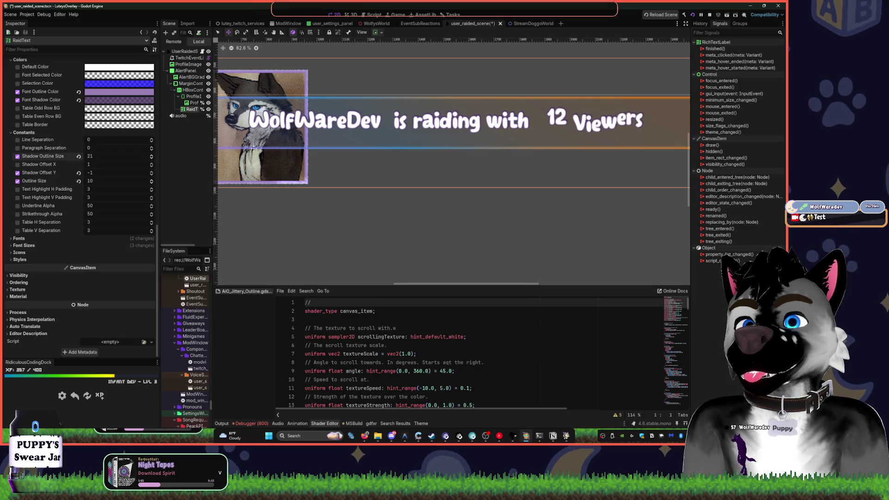
pyautogui.scroll(6, 440, 116)
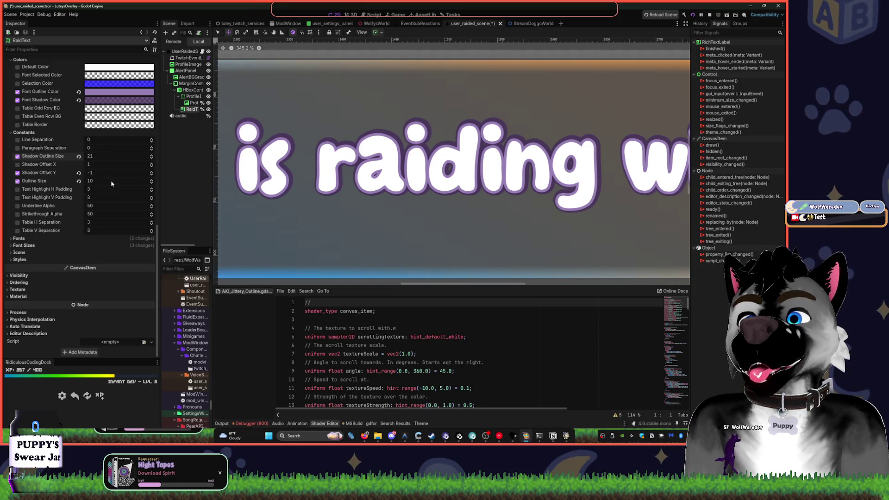
pyautogui.moveTo(127, 158); pyautogui.dragTo(134, 159)
pyautogui.moveTo(88, 181)
pyautogui.mouseDown()
pyautogui.moveTo(109, 181)
pyautogui.moveTo(87, 181)
pyautogui.moveTo(92, 157)
pyautogui.mouseUp()
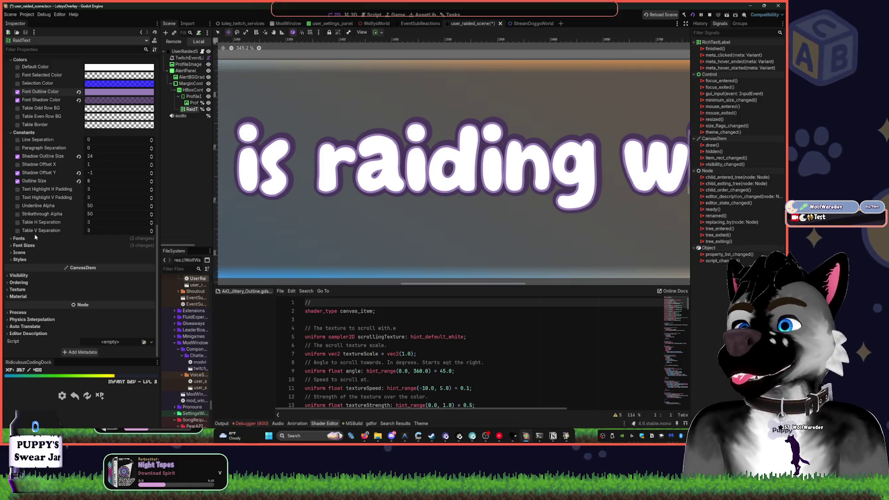
# - Try moving the raid text within the banner, then select the extra ProfileImage node
pyautogui.click(19, 238)
pyautogui.click(19, 238)
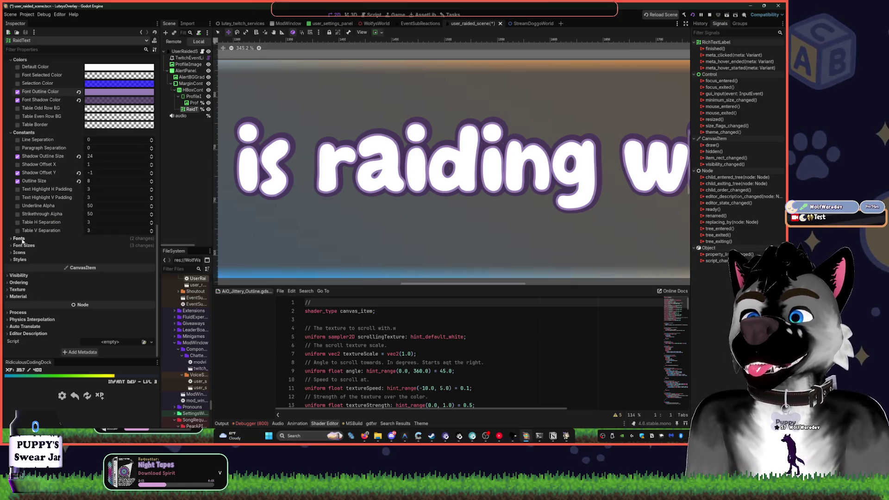
pyautogui.hotkey('alt', 'Tab')
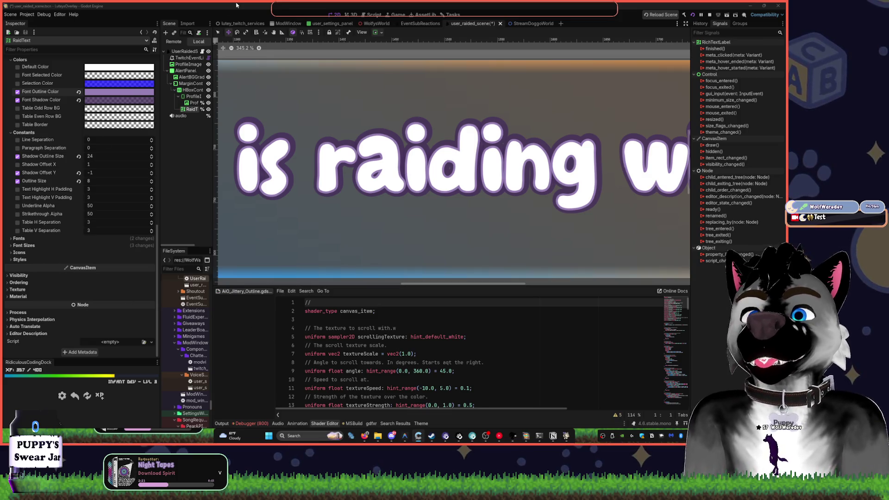
pyautogui.scroll(-4, 434, 140)
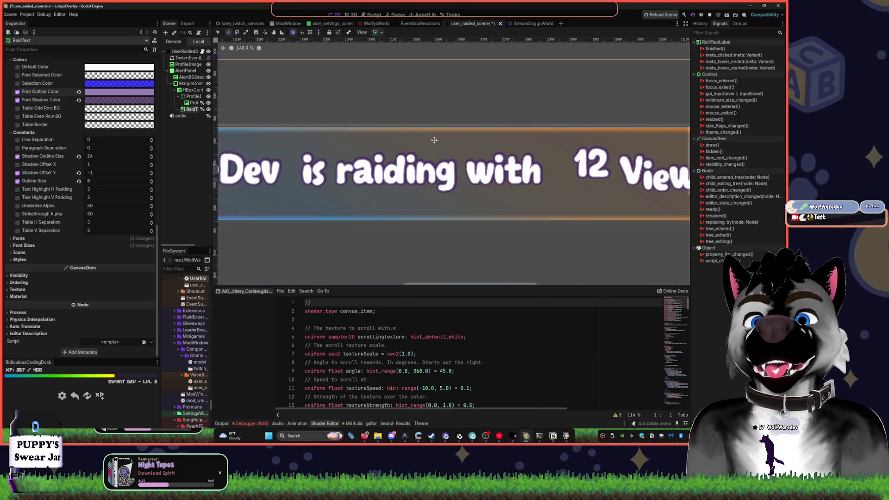
pyautogui.scroll(-3, 434, 140)
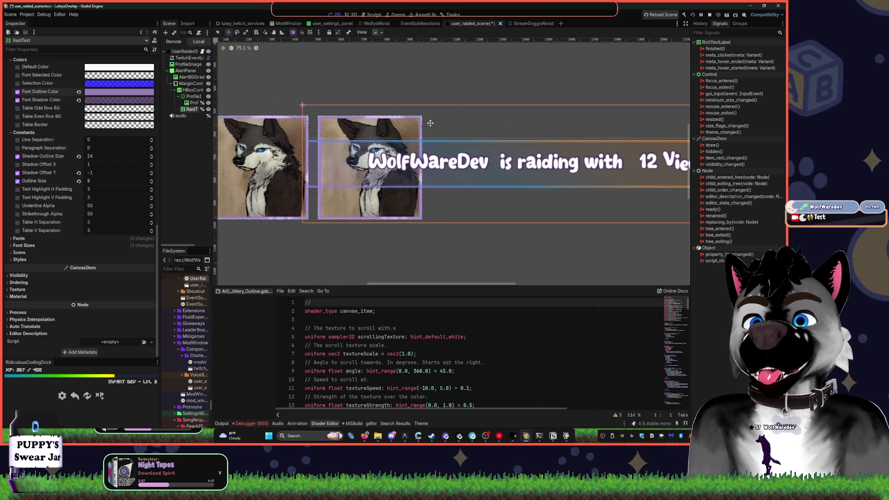
pyautogui.moveTo(430, 122); pyautogui.dragTo(398, 121)
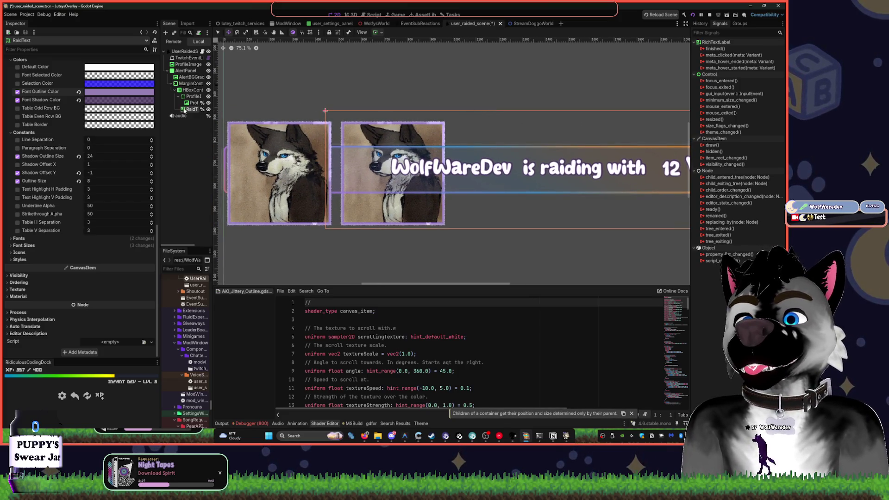
pyautogui.click(188, 63)
# - Delete the ProfileImage node, confirm with OK, and save with Ctrl+S
pyautogui.press('Delete')
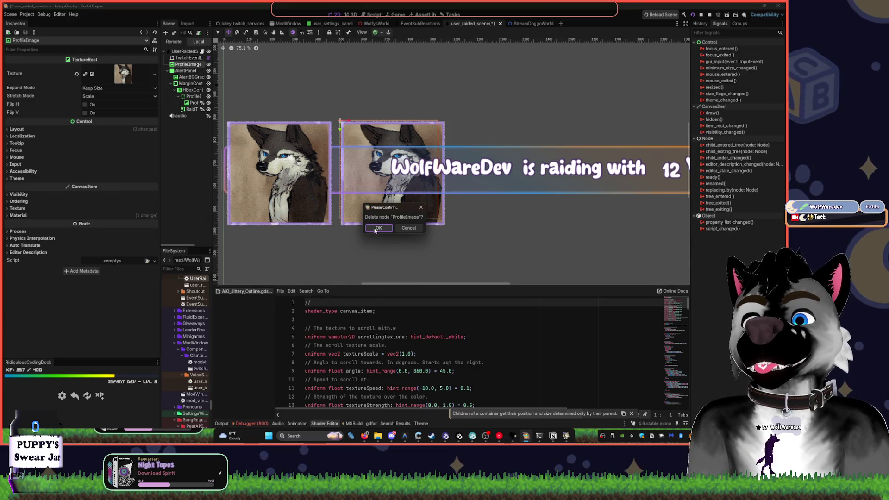
pyautogui.click(376, 228)
pyautogui.hotkey('ctrl', 's')
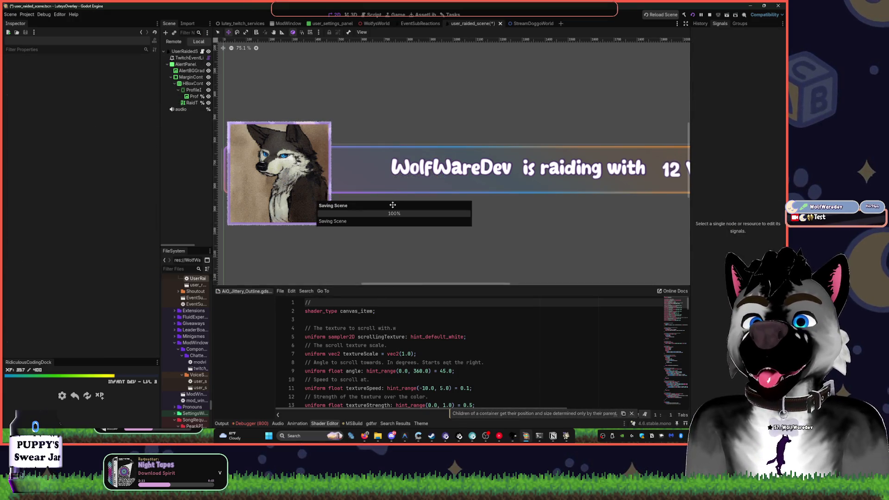
# - Select the scene's root node and run the overlay project
pyautogui.scroll(8, 493, 177)
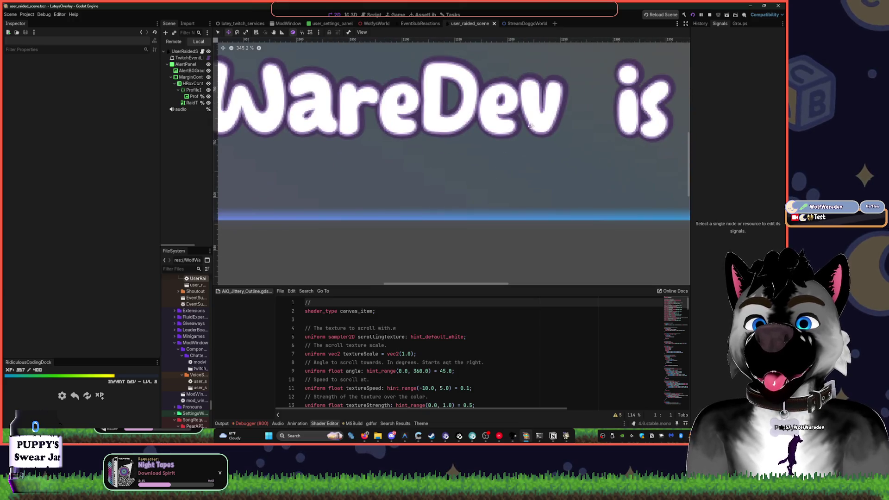
pyautogui.moveTo(532, 125); pyautogui.dragTo(483, 172)
pyautogui.scroll(-10, 480, 161)
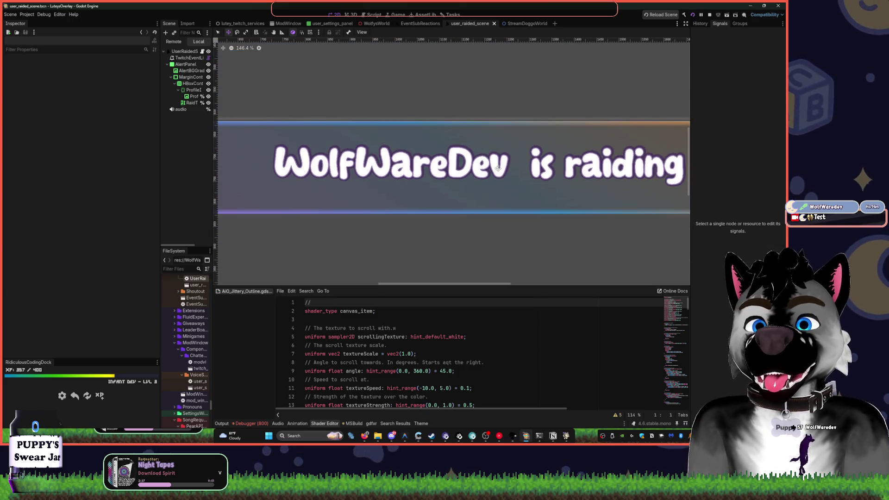
pyautogui.click(481, 128)
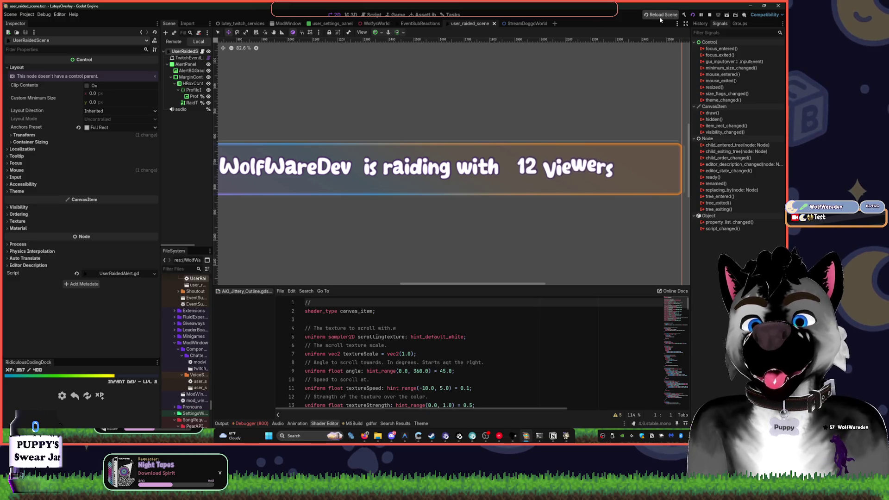
pyautogui.click(692, 15)
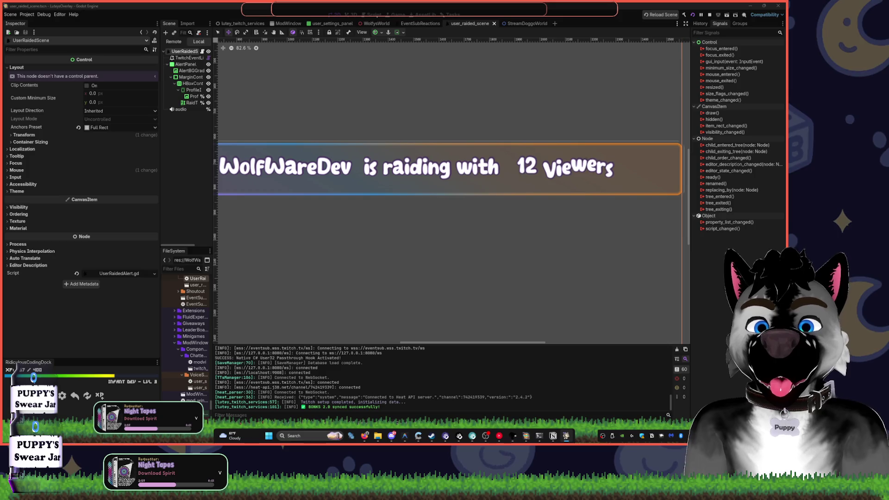
# - Trigger a mock raid from the terminal while the overlay is running
pyautogui.moveTo(539, 435)
pyautogui.click(552, 379)
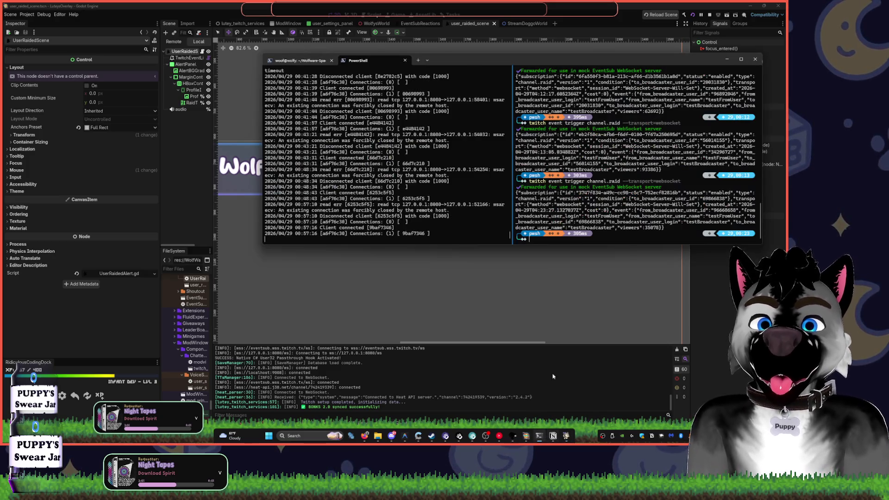
pyautogui.moveTo(642, 70)
pyautogui.mouseDown()
pyautogui.moveTo(722, 160)
pyautogui.moveTo(601, 76)
pyautogui.moveTo(509, 63)
pyautogui.mouseUp()
pyautogui.hotkey('alt', 'Tab')
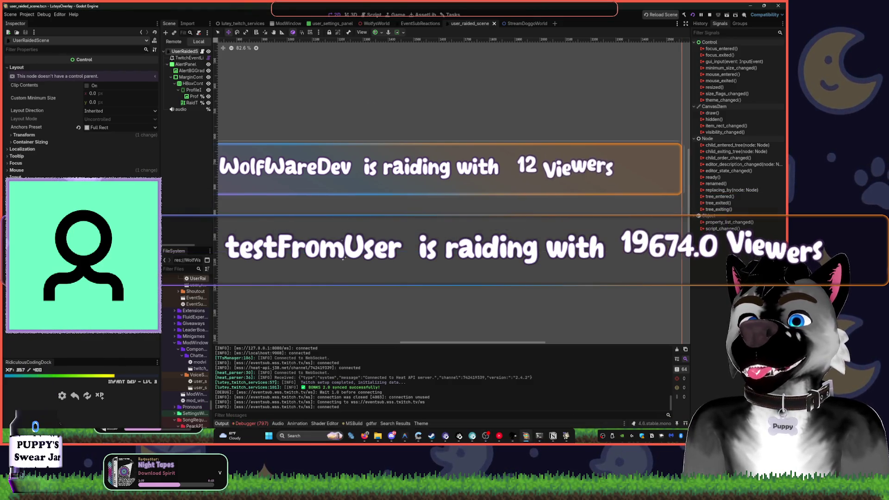
# - Hide the HBoxCont image-and-text container and select AlertPanel
pyautogui.moveTo(321, 136); pyautogui.dragTo(443, 141)
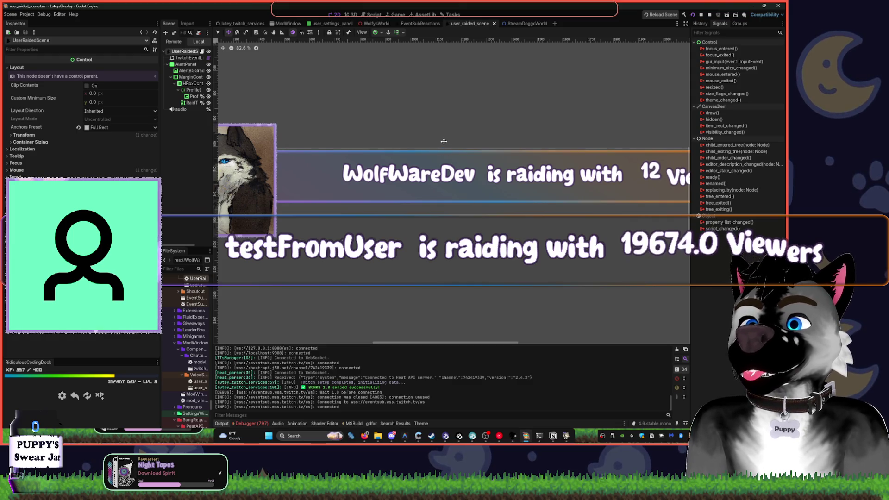
pyautogui.click(190, 65)
pyautogui.click(209, 83)
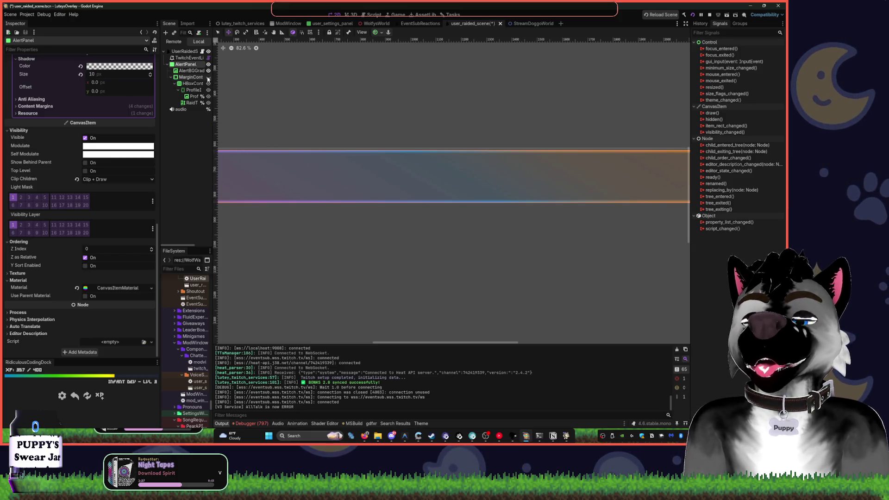
# - Set the AlertPanel's CanvasItemMaterial blend mode to Multiply
pyautogui.click(209, 70)
pyautogui.click(189, 70)
pyautogui.press('Up')
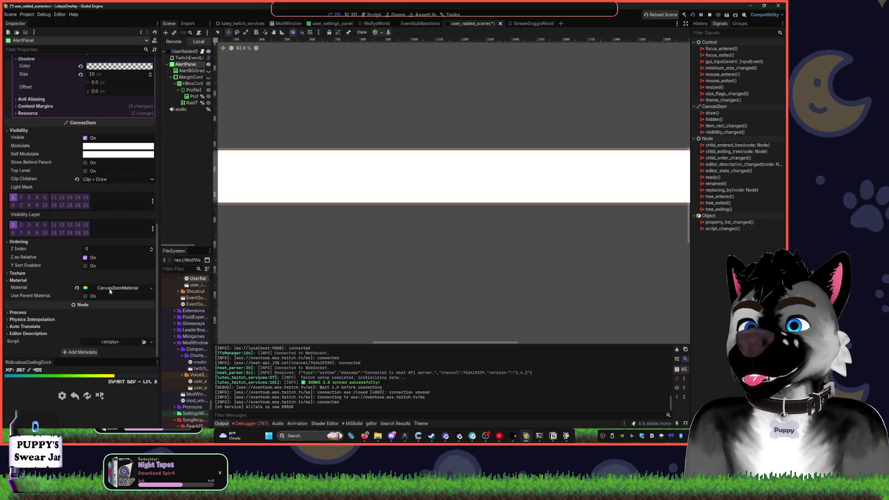
pyautogui.click(111, 289)
pyautogui.scroll(-3, 111, 278)
pyautogui.click(110, 263)
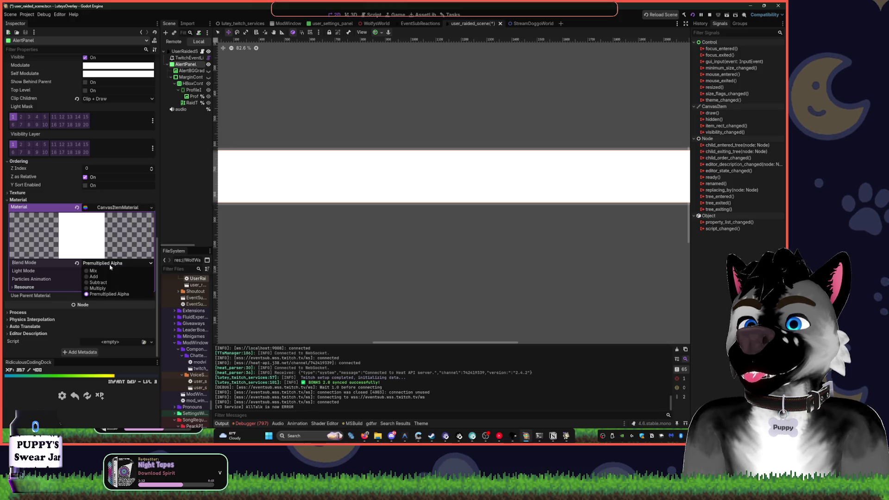
pyautogui.click(110, 287)
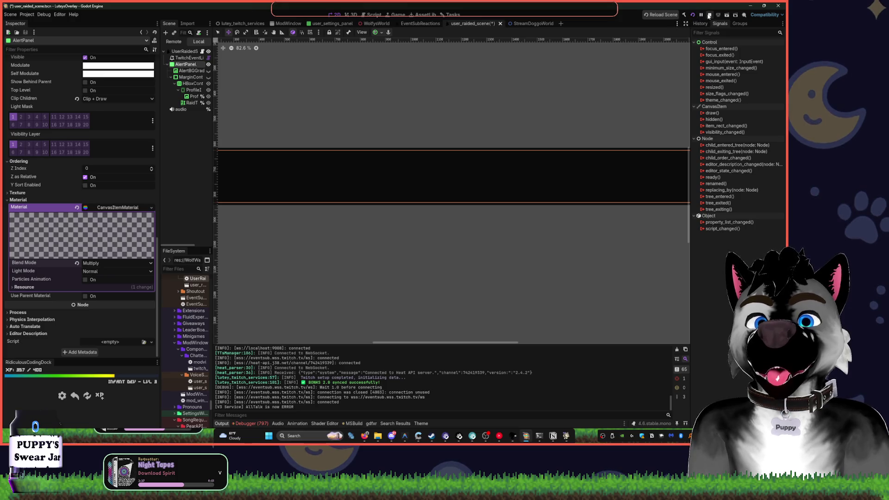
# - Stop the game, unhide AlertBGGrad and MarginCont, and relaunch the project
pyautogui.click(709, 15)
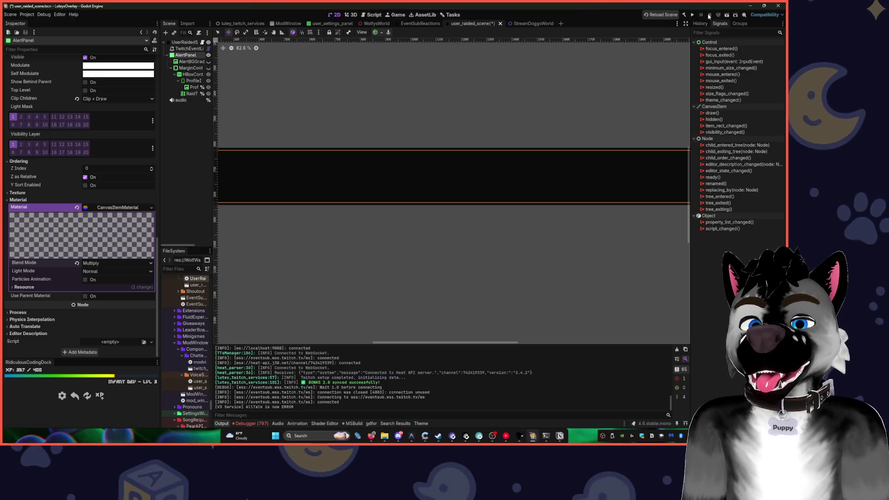
pyautogui.click(208, 61)
pyautogui.click(208, 67)
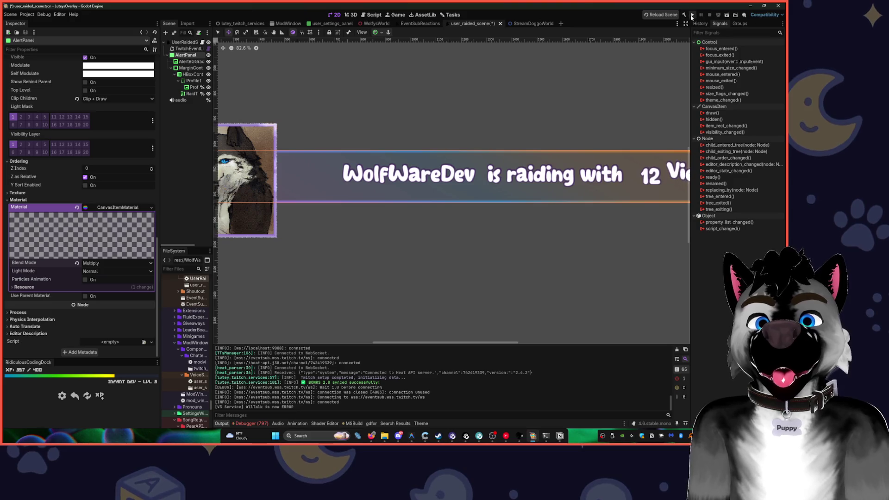
pyautogui.click(692, 15)
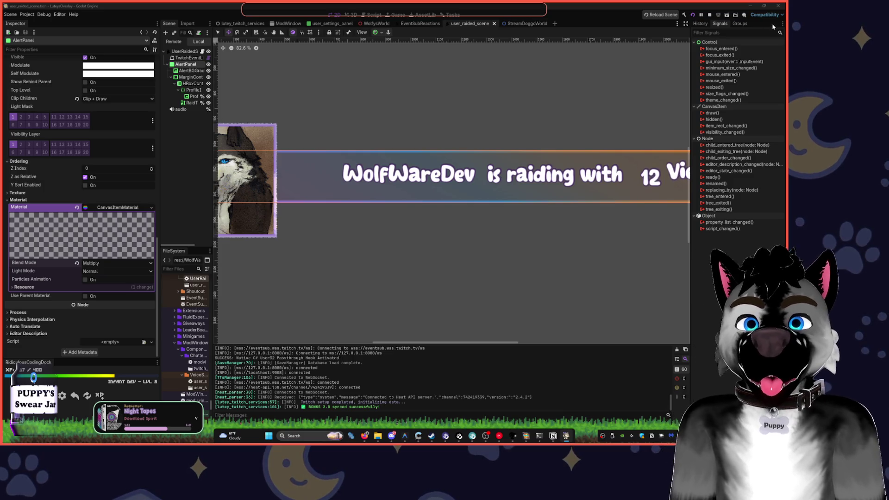
# - Set the alert audio player's Volume dB to -80 and save the scene
pyautogui.click(185, 111)
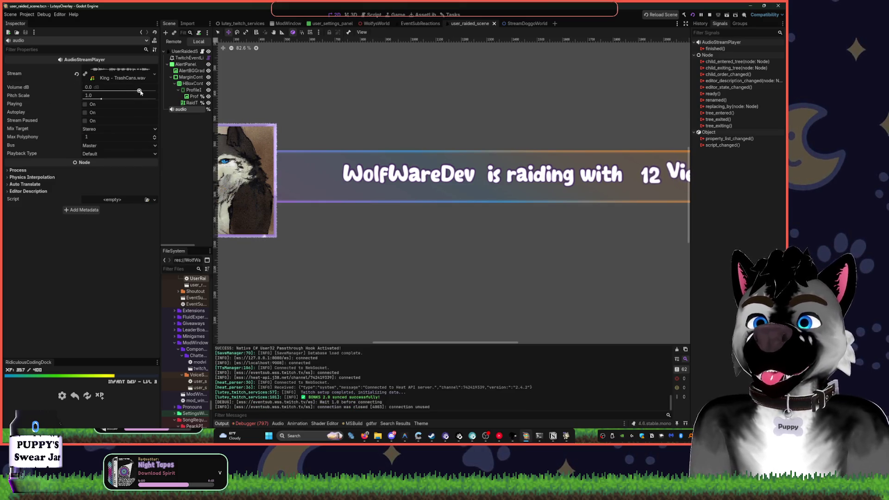
pyautogui.moveTo(137, 91); pyautogui.dragTo(84, 91)
pyautogui.hotkey('ctrl', 's')
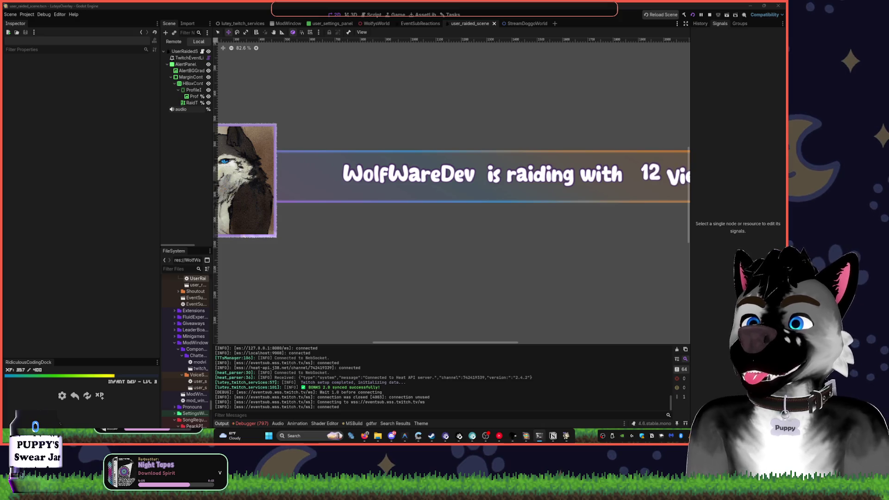
# - Fire a test raid from the terminal, then stop the project and save
pyautogui.hotkey('alt', 'Tab')
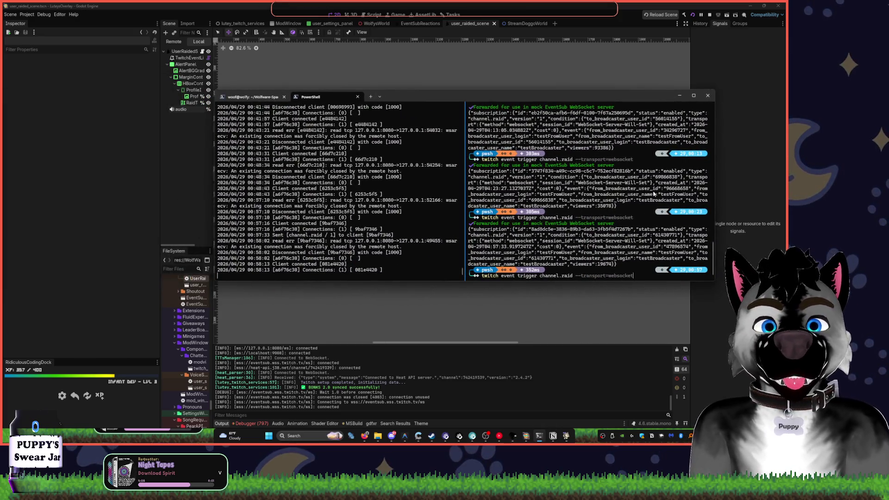
pyautogui.press('Return')
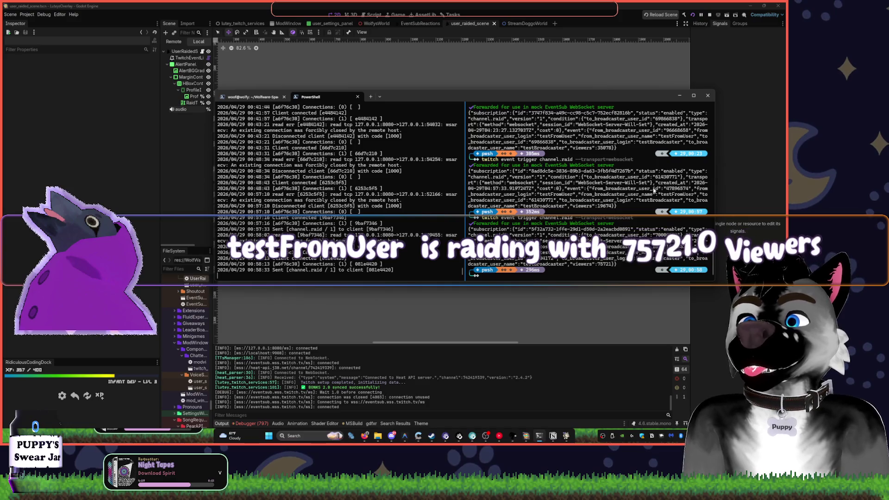
pyautogui.hotkey('alt', 'Tab')
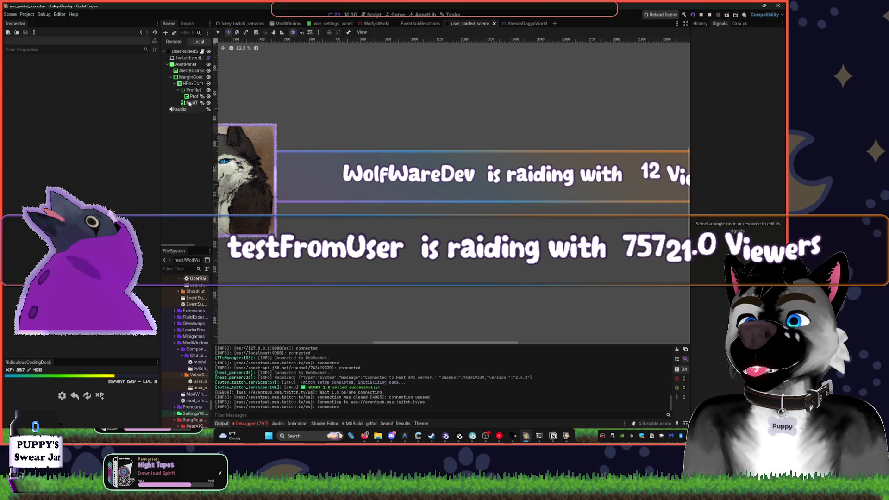
pyautogui.click(186, 64)
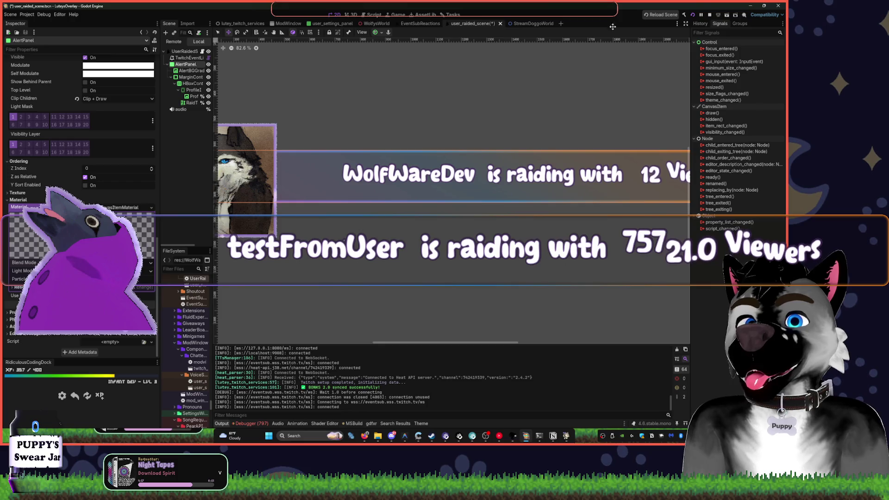
pyautogui.click(709, 16)
pyautogui.click(693, 15)
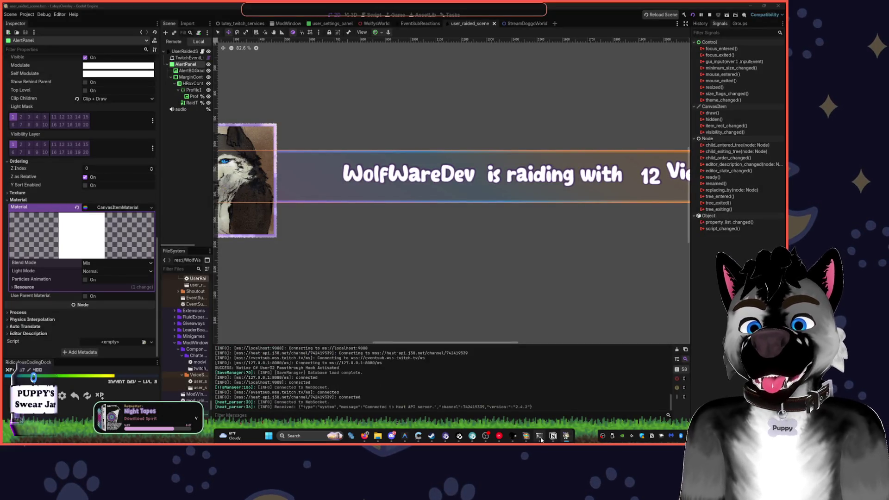
# - Rerun 'twitch event trigger channel.raid' in PowerShell and move the terminal aside to see the alert
pyautogui.click(545, 436)
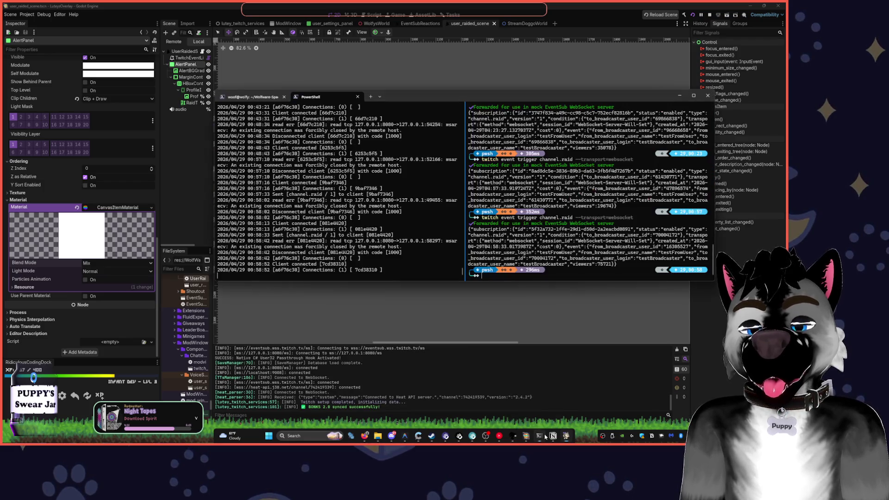
pyautogui.press('Up')
pyautogui.press('Return')
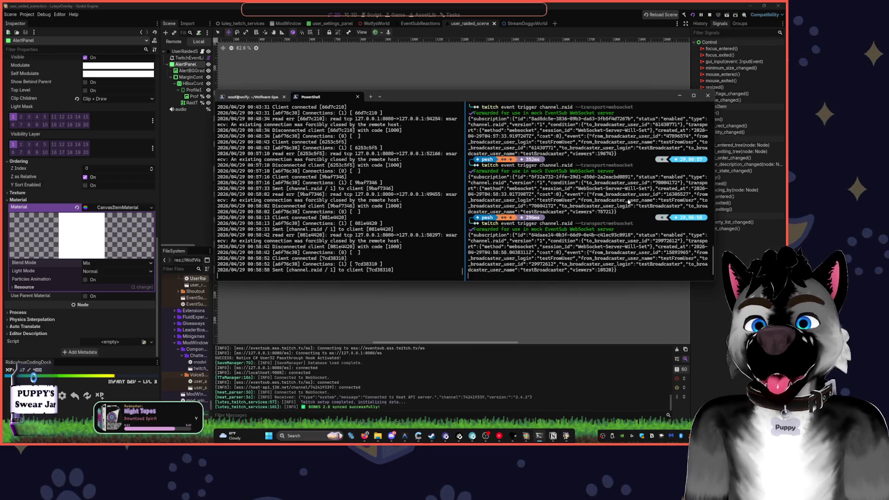
pyautogui.moveTo(496, 102); pyautogui.dragTo(426, 321)
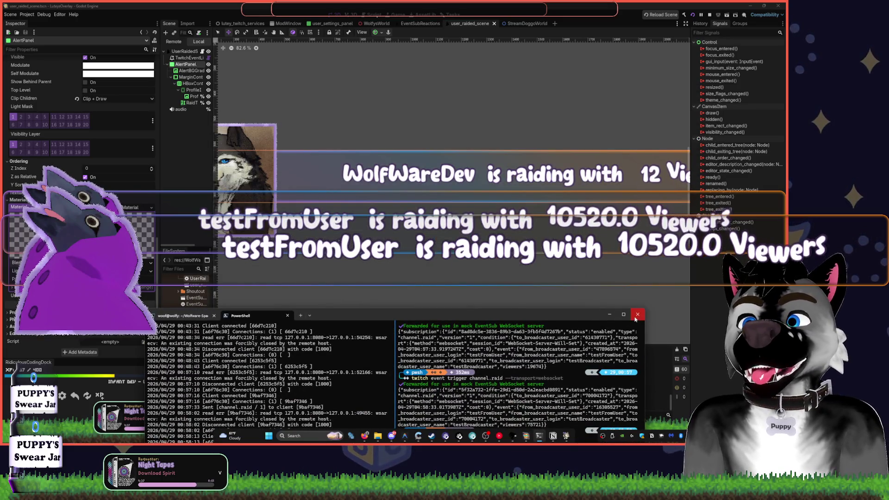
pyautogui.moveTo(592, 316)
pyautogui.mouseDown()
pyautogui.moveTo(394, 289)
pyautogui.moveTo(521, 281)
pyautogui.mouseUp()
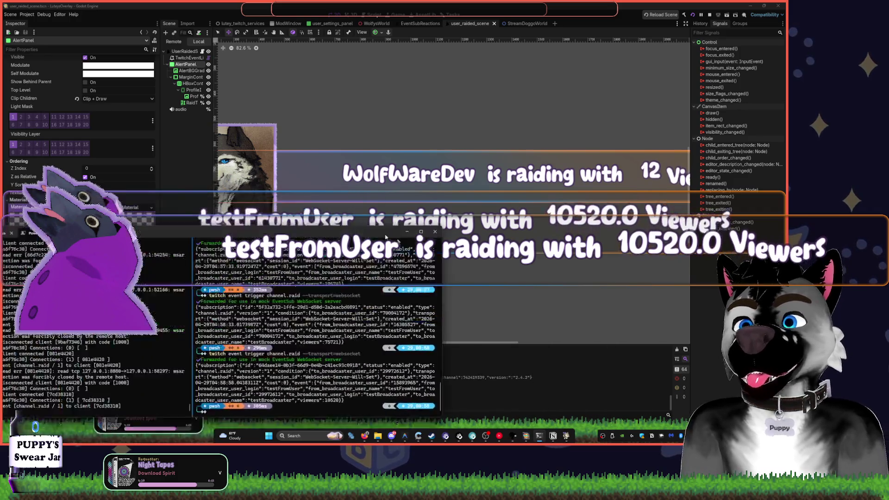
pyautogui.click(553, 135)
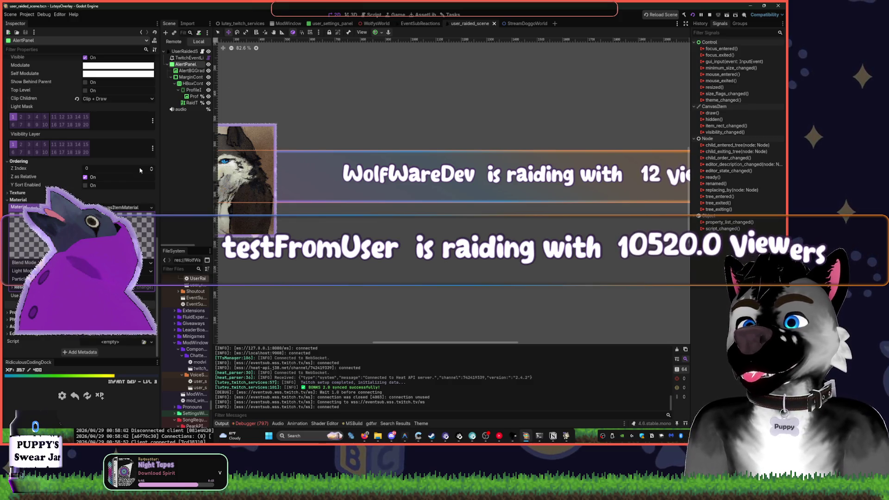
# - Select the AlertPanel node, briefly hiding and reshowing the profile image and raid text
pyautogui.click(208, 84)
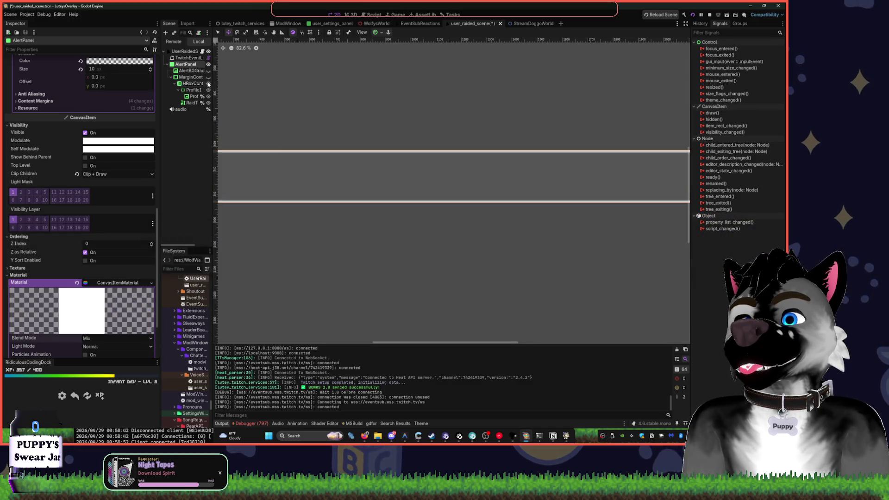
pyautogui.click(183, 70)
pyautogui.click(184, 65)
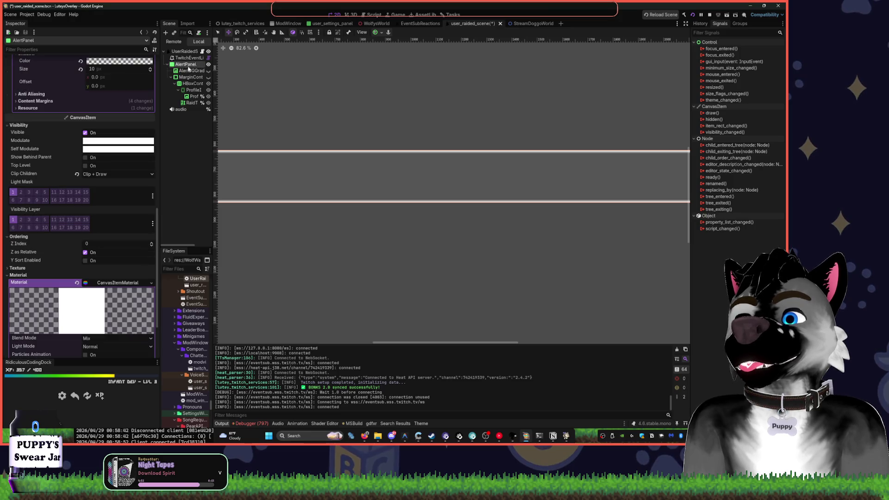
pyautogui.click(208, 84)
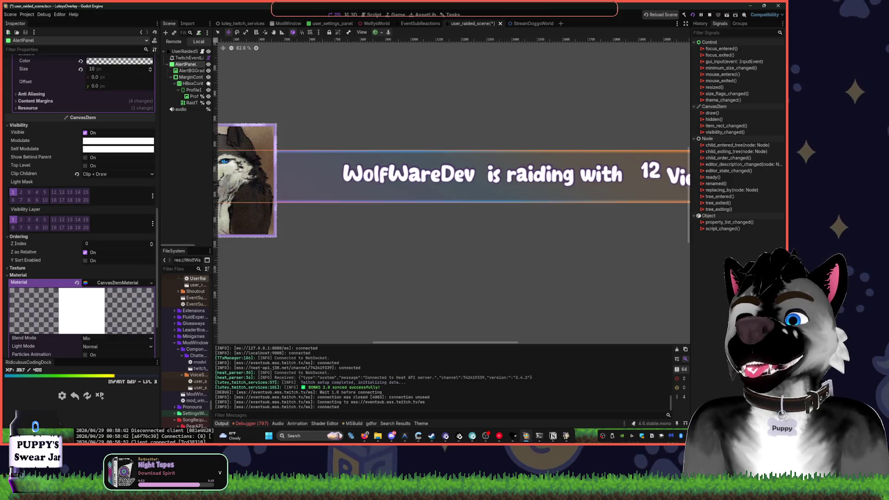
pyautogui.scroll(5, 137, 104)
pyautogui.scroll(4, 132, 100)
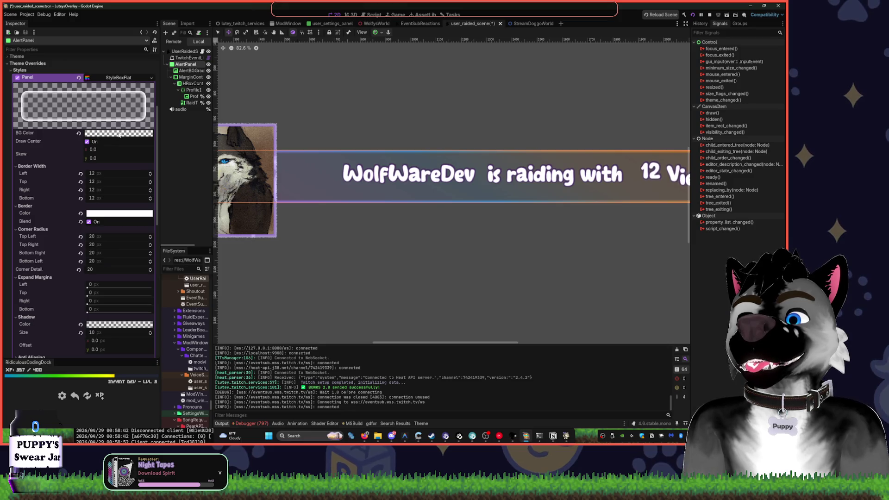
# - Raise the panel's white background alpha to about 0.45, save the scene, and stop the game
pyautogui.click(119, 134)
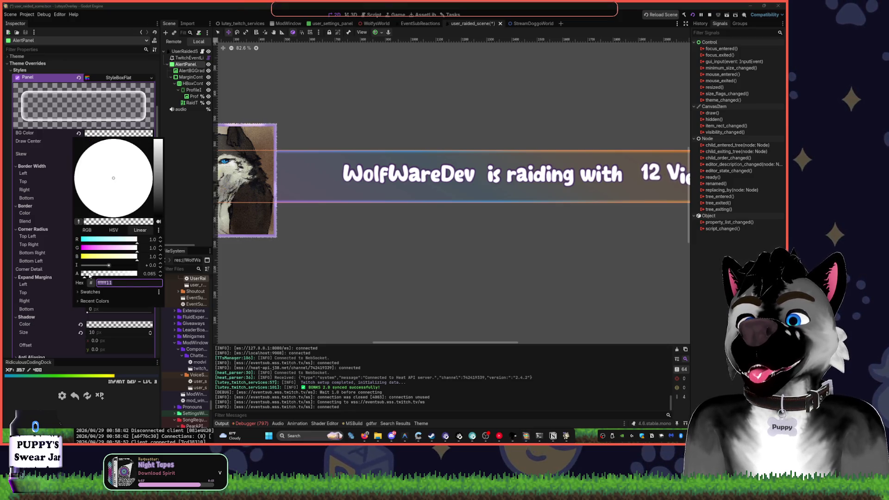
pyautogui.moveTo(86, 275); pyautogui.dragTo(106, 278)
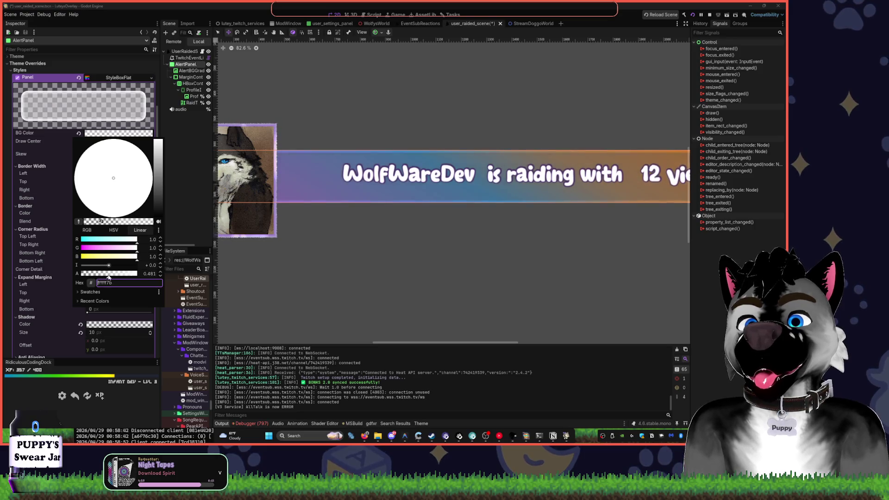
pyautogui.click(203, 184)
pyautogui.hotkey('ctrl', 's')
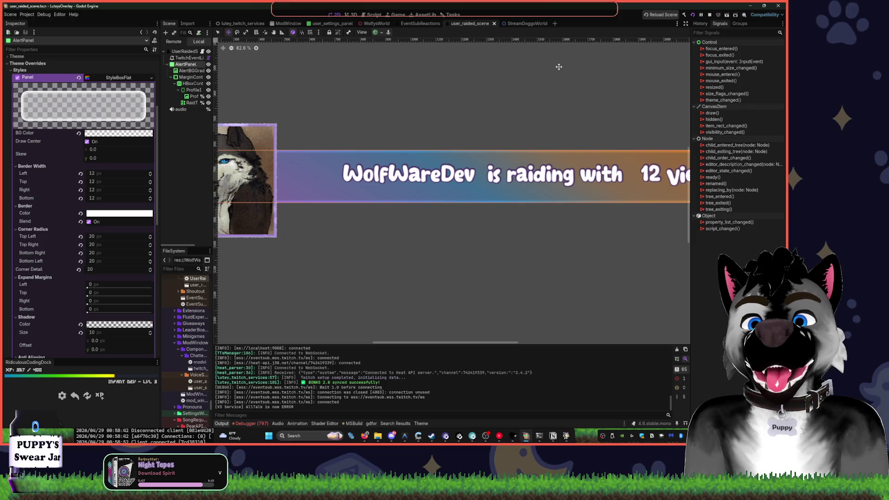
pyautogui.click(710, 16)
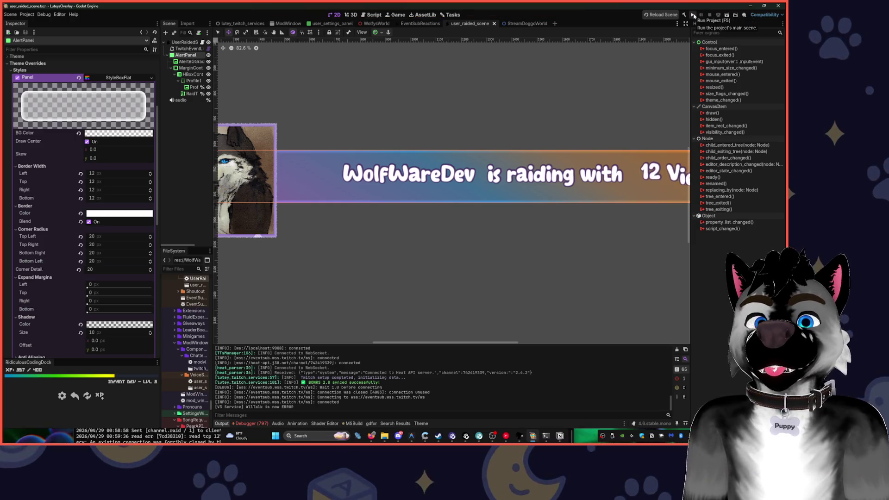
# - Relaunch the project and rerun the channel.raid trigger in PowerShell to preview the 70886.0-viewer alert
pyautogui.click(693, 16)
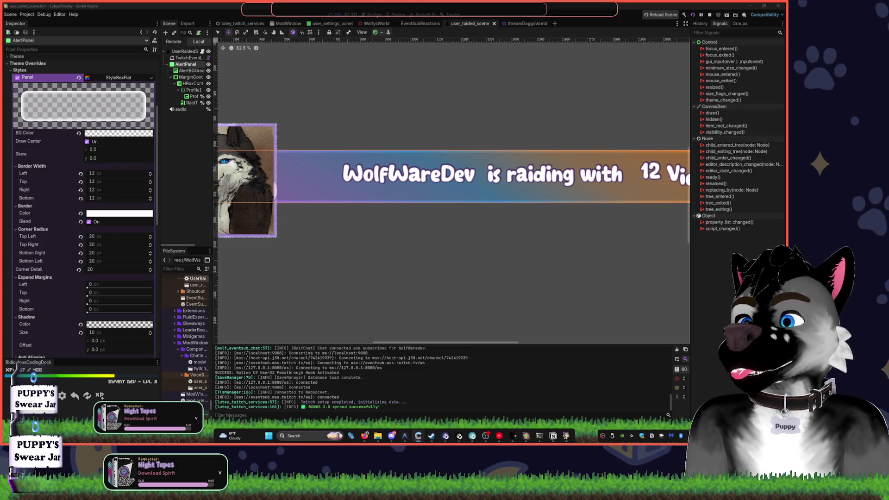
pyautogui.click(541, 436)
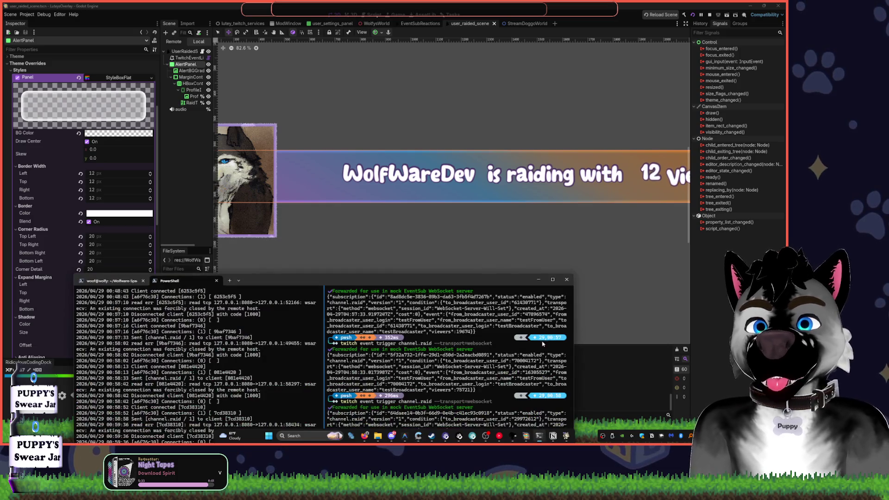
pyautogui.moveTo(489, 279); pyautogui.dragTo(588, 117)
pyautogui.press('Up')
pyautogui.press('Return')
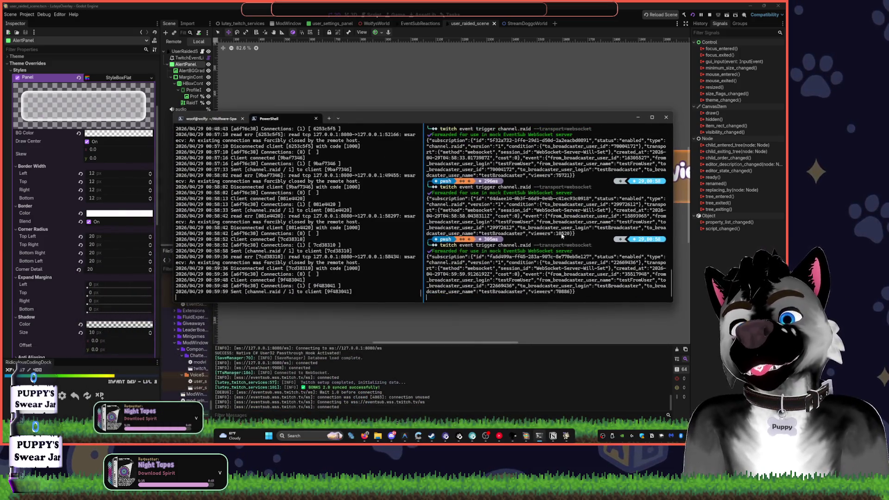
pyautogui.moveTo(526, 118); pyautogui.dragTo(489, 332)
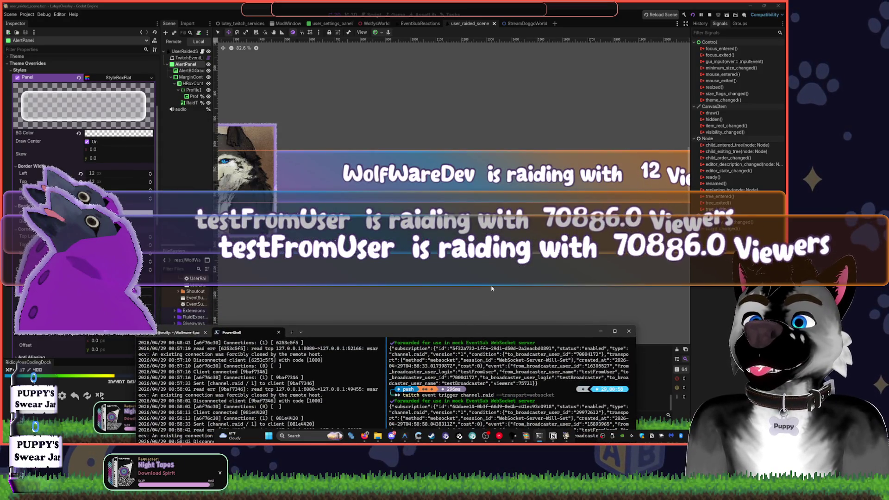
pyautogui.click(278, 147)
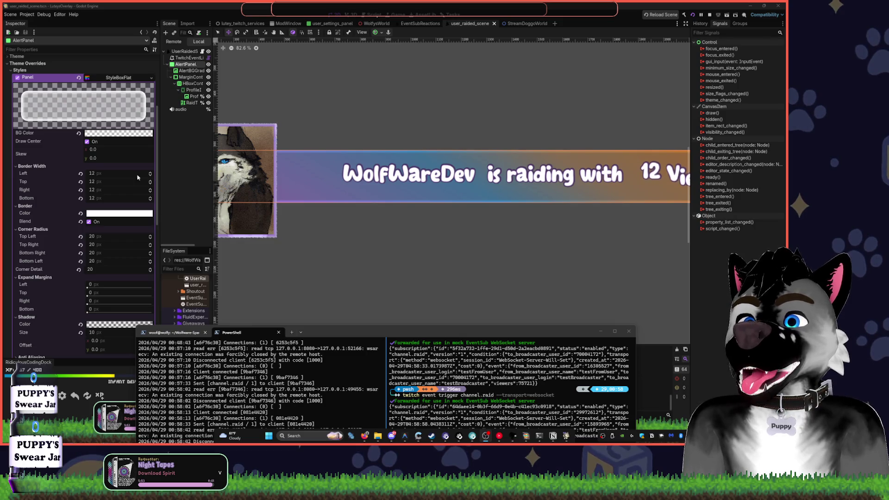
pyautogui.click(185, 157)
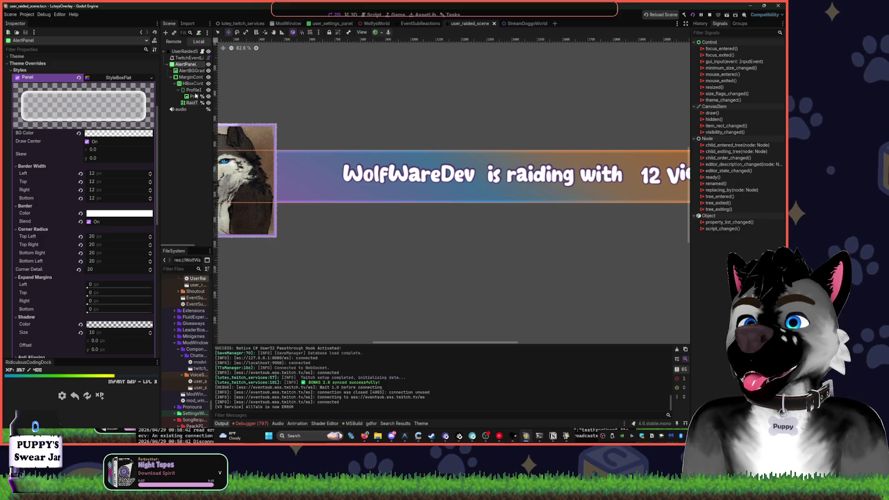
# - Try dragging the panel's left and top border widths, undoing the 192 px left border
pyautogui.moveTo(92, 173)
pyautogui.mouseDown()
pyautogui.moveTo(139, 174)
pyautogui.moveTo(95, 182)
pyautogui.mouseUp()
pyautogui.hotkey('ctrl', 'z')
pyautogui.hscroll(5, 276, 123)
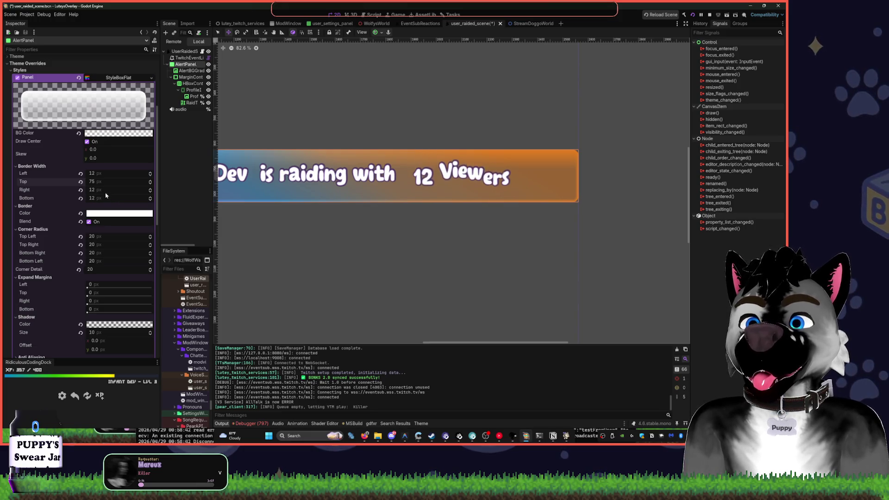
pyautogui.moveTo(95, 182)
pyautogui.mouseDown()
pyautogui.moveTo(120, 182)
pyautogui.moveTo(93, 181)
pyautogui.mouseUp()
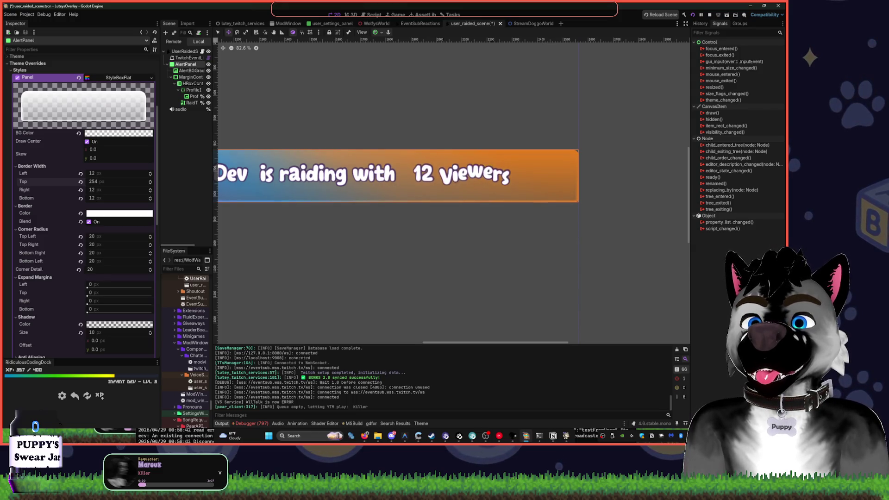
pyautogui.moveTo(92, 182); pyautogui.dragTo(73, 182)
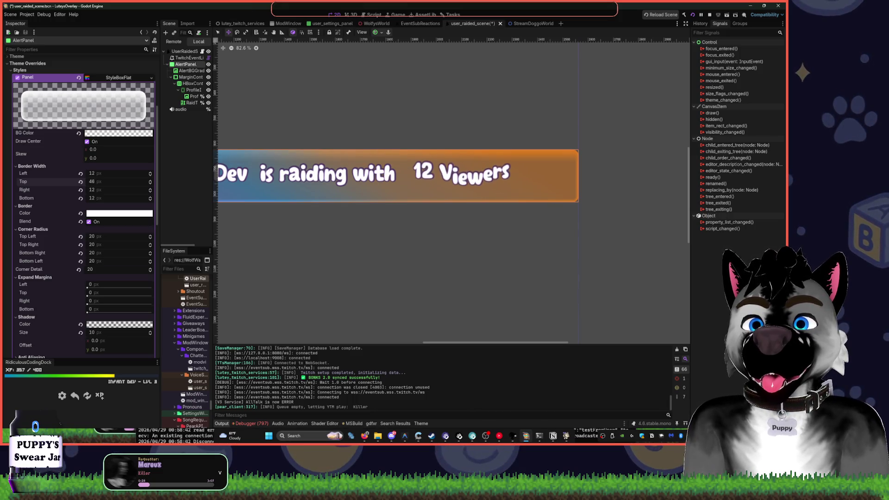
pyautogui.moveTo(73, 182); pyautogui.dragTo(97, 184)
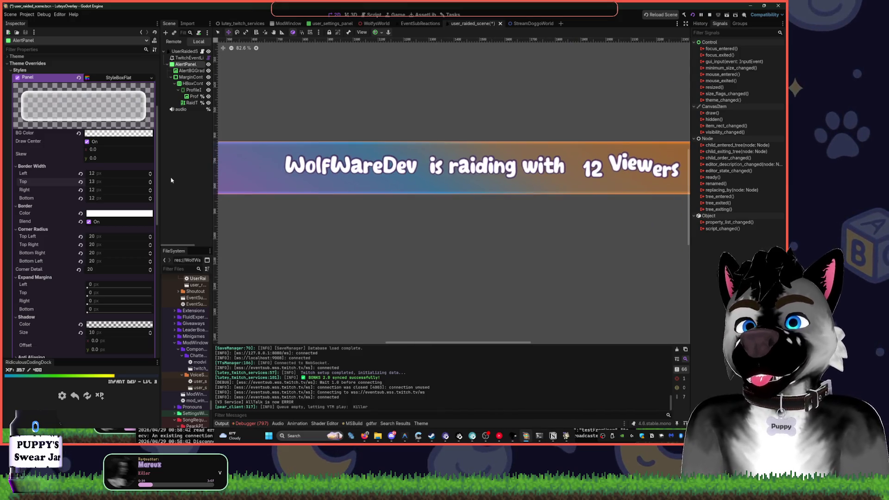
# - Enter 24 for Border Width Left, Top, Right and Bottom on the panel's StyleBoxFlat
pyautogui.click(101, 173)
pyautogui.write('24')
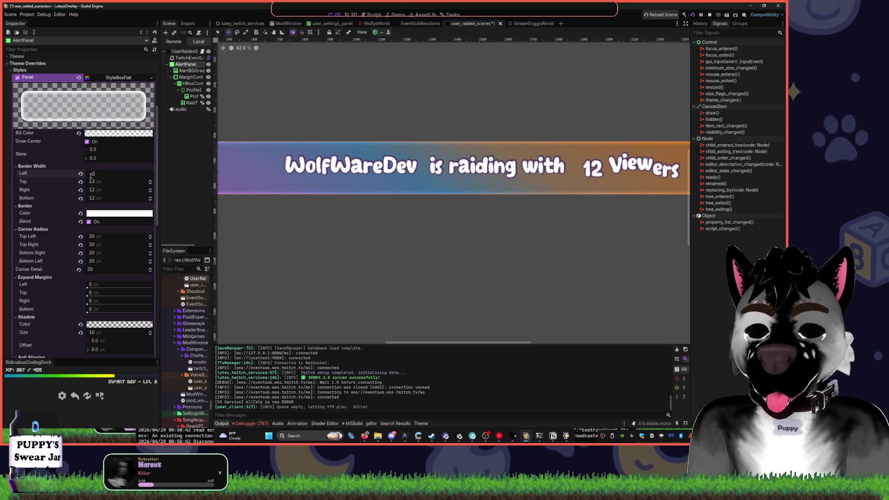
pyautogui.press('Tab')
pyautogui.write('24')
pyautogui.press('Tab')
pyautogui.write('24')
pyautogui.press('Tab')
pyautogui.write('24')
pyautogui.press('Return')
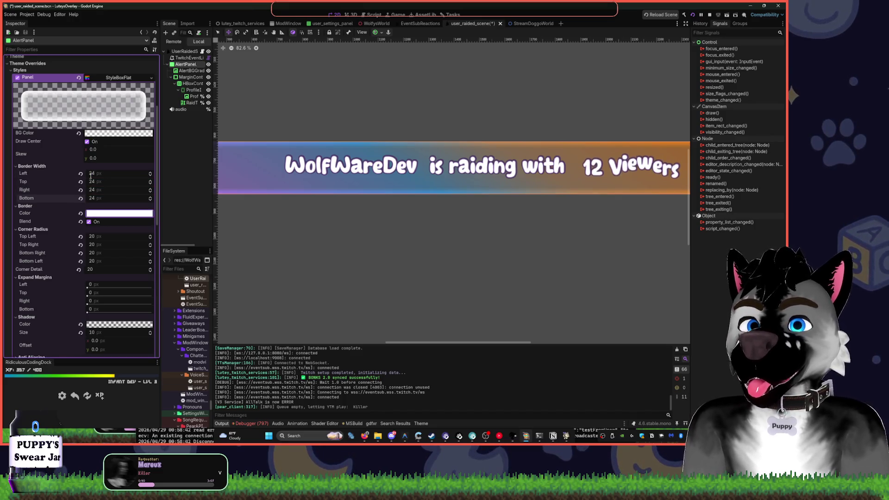
pyautogui.scroll(-4, 435, 121)
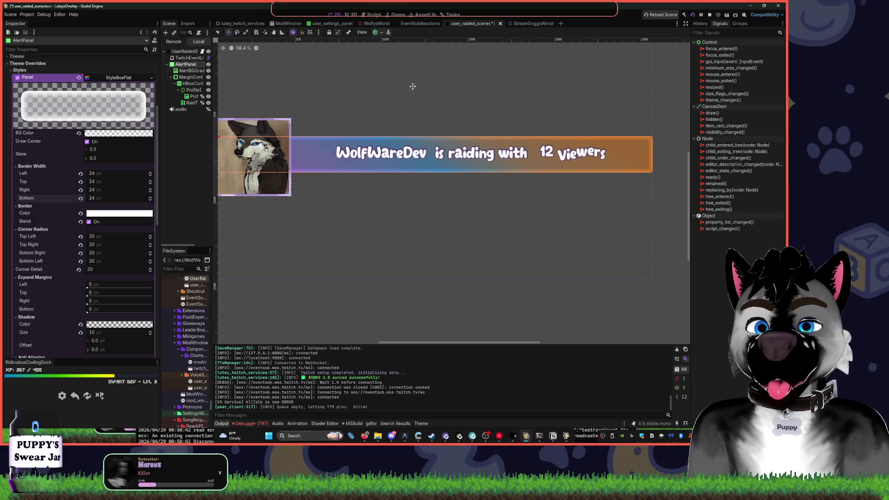
pyautogui.hscroll(-2, 436, 90)
pyautogui.click(500, 435)
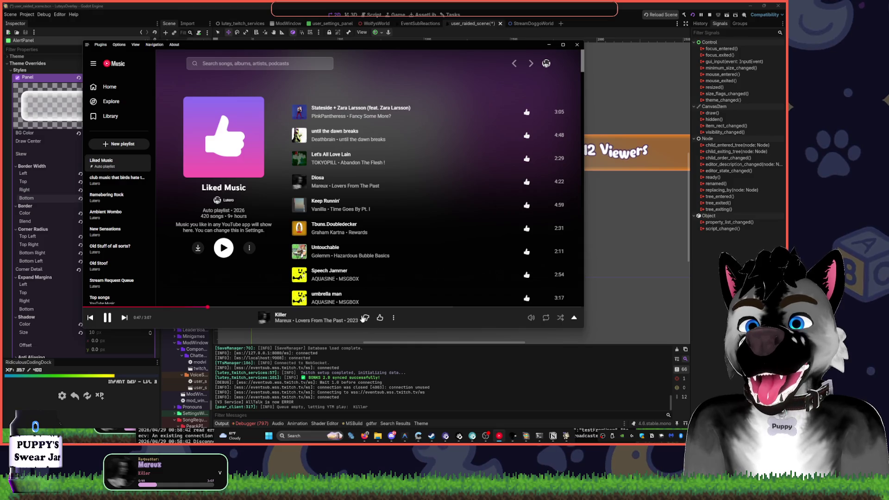
# - Thumbs-down the playing track Killer, start a Tbuns.Doubledecker mix, then switch back to Godot
pyautogui.click(365, 318)
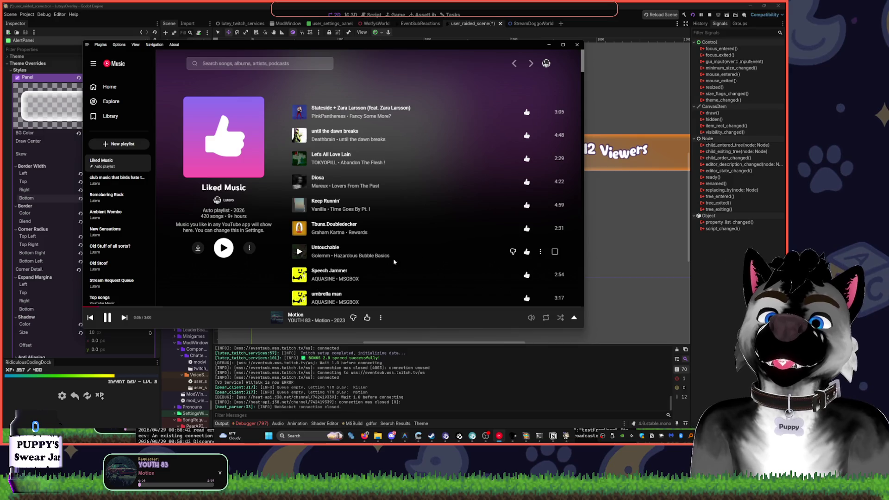
pyautogui.rightClick(435, 235)
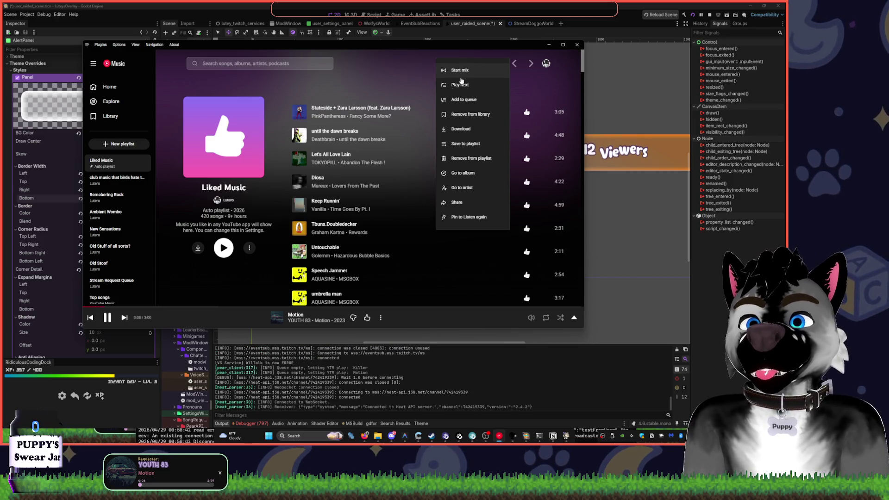
pyautogui.click(461, 80)
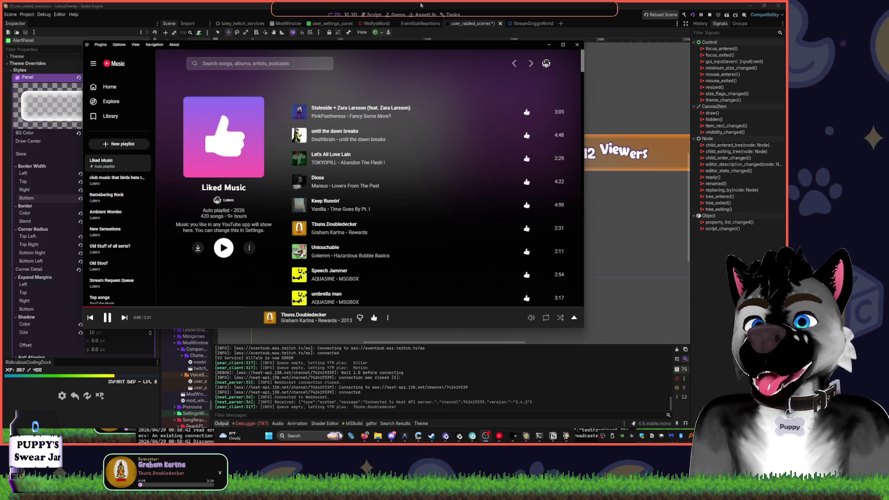
pyautogui.click(452, 5)
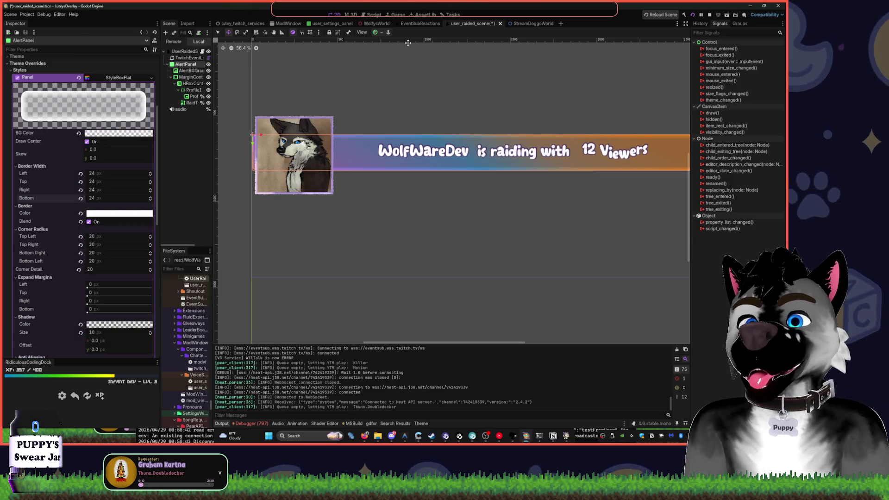
# - Save the raid scene, widen the Scene dock to show full node names, and select AlertPanel
pyautogui.click(192, 90)
pyautogui.hotkey('ctrl', 's')
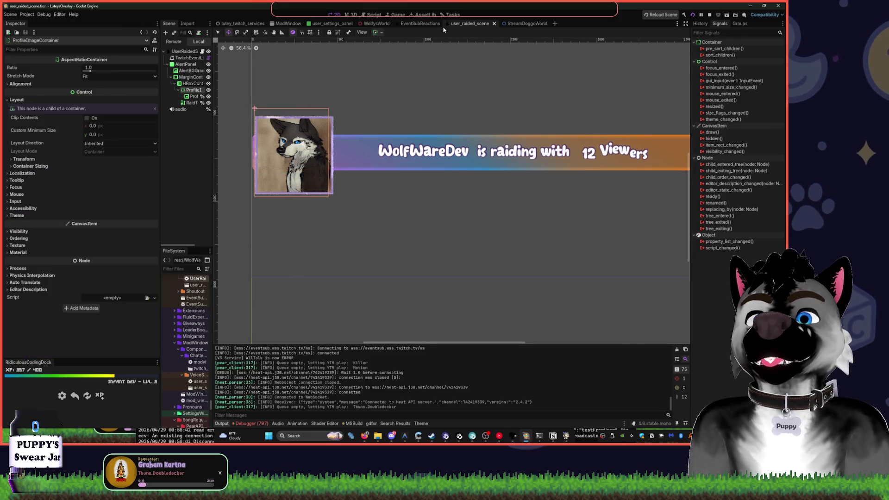
pyautogui.click(420, 23)
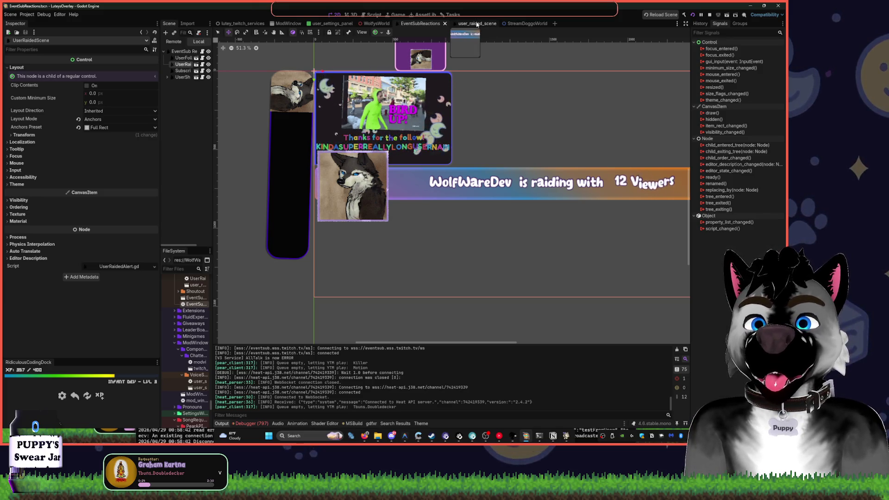
pyautogui.click(476, 24)
pyautogui.moveTo(214, 58); pyautogui.dragTo(278, 58)
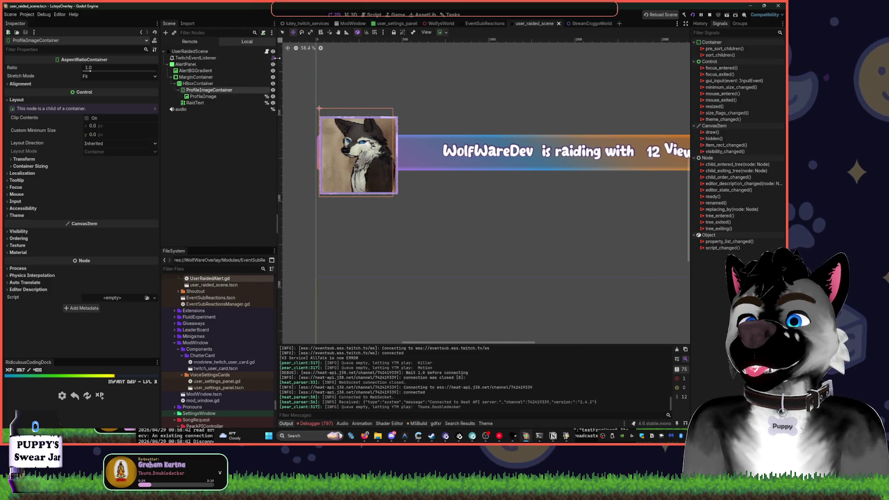
pyautogui.click(200, 65)
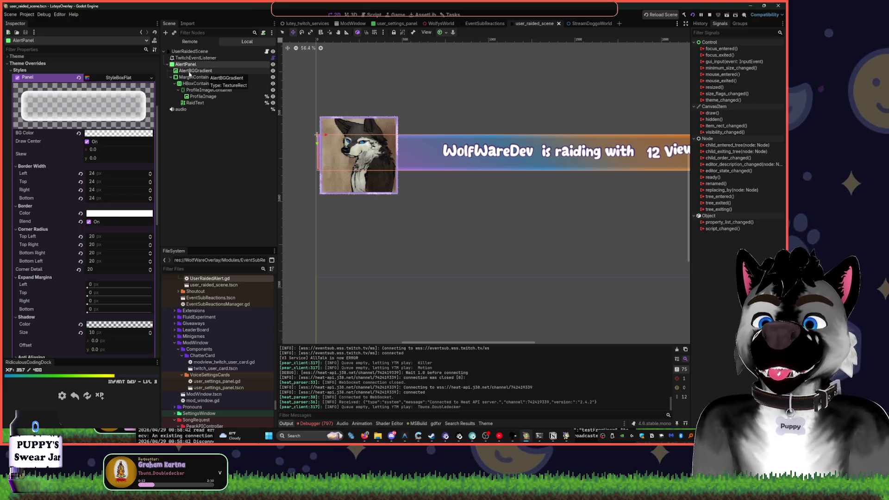
# - Choose Save from the AlertPanel StyleBoxFlat's context menu to store it as a resource
pyautogui.rightClick(124, 80)
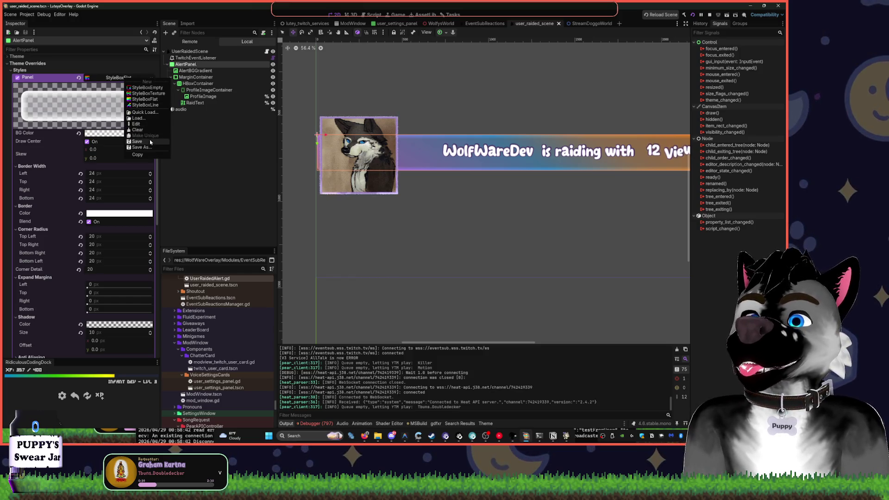
pyautogui.click(186, 157)
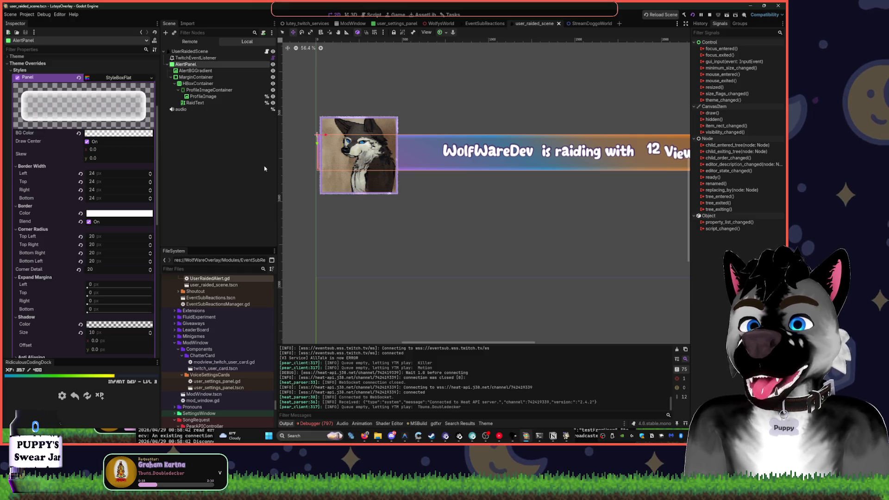
pyautogui.rightClick(126, 79)
pyautogui.click(139, 144)
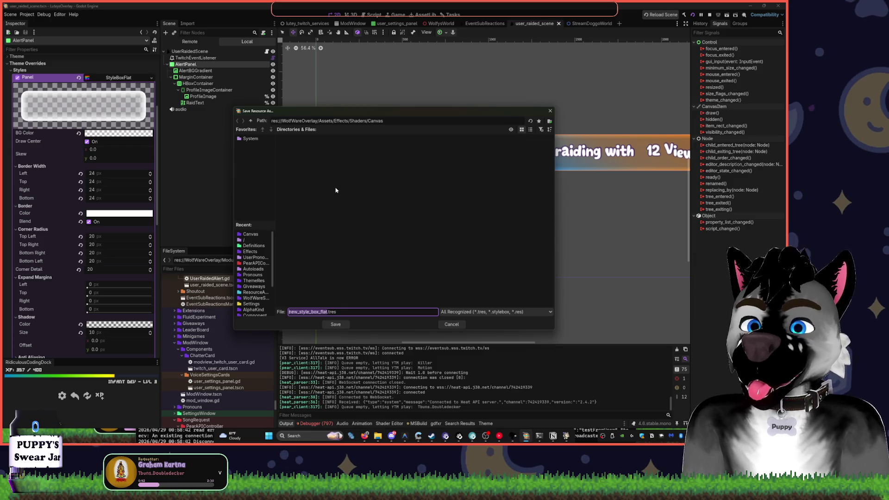
# - Save the style as BubbleHighlight_Panel.tres in Assets/Effects/Shaders/Canvas
pyautogui.write('BubbleHighlight_Panel')
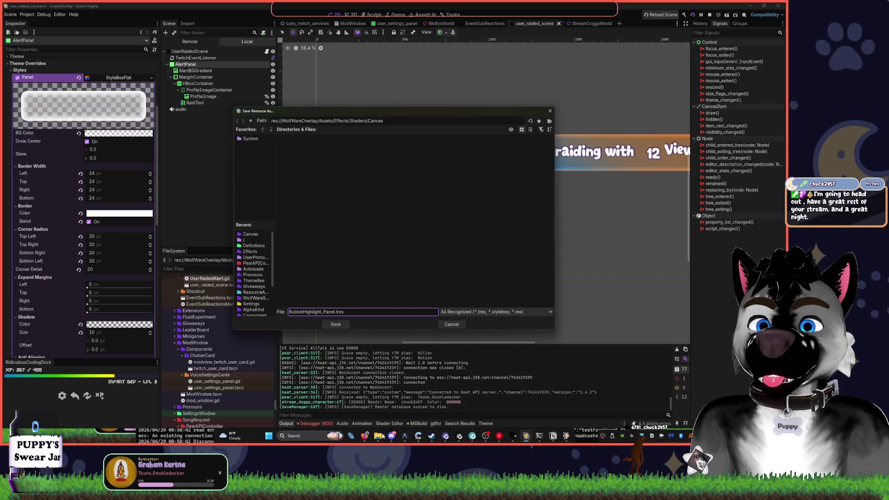
pyautogui.moveTo(405, 436)
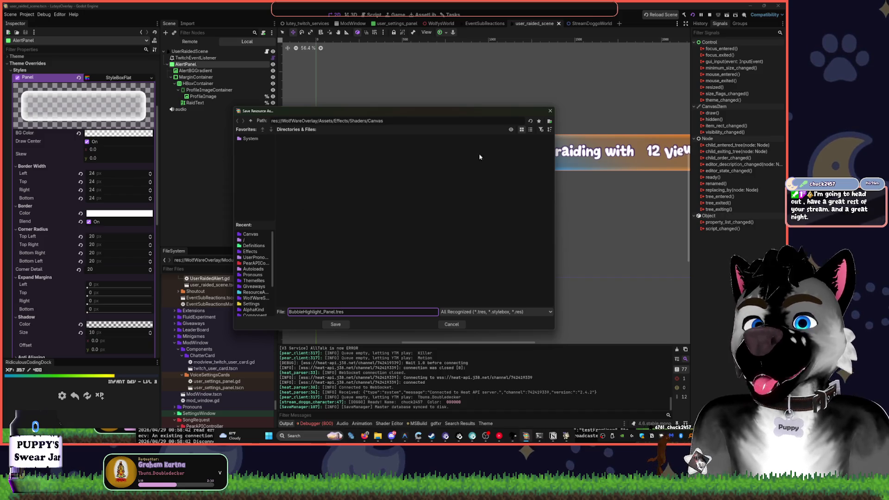
pyautogui.click(336, 324)
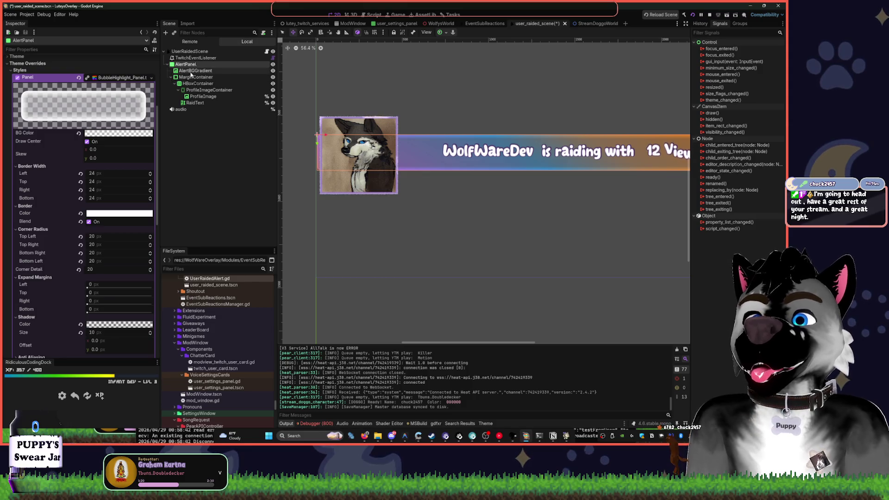
# - Clear the AlertPanel's Material property, after two undone attempts
pyautogui.click(133, 80)
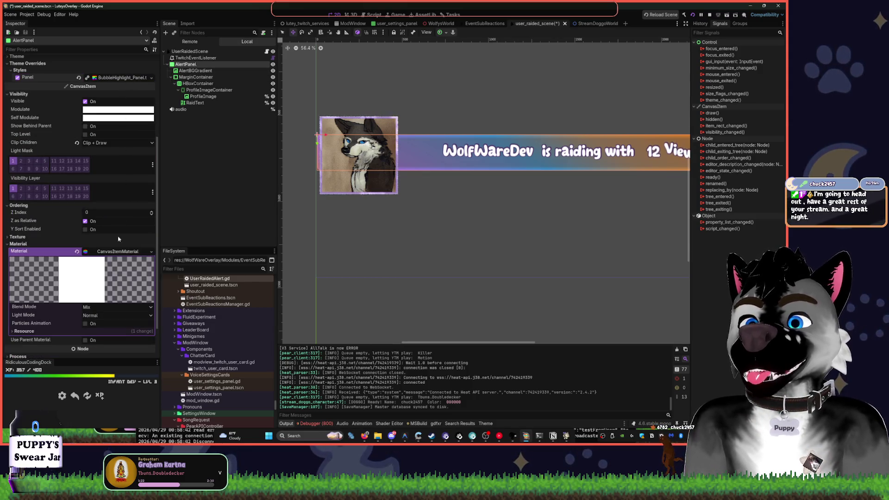
pyautogui.click(118, 251)
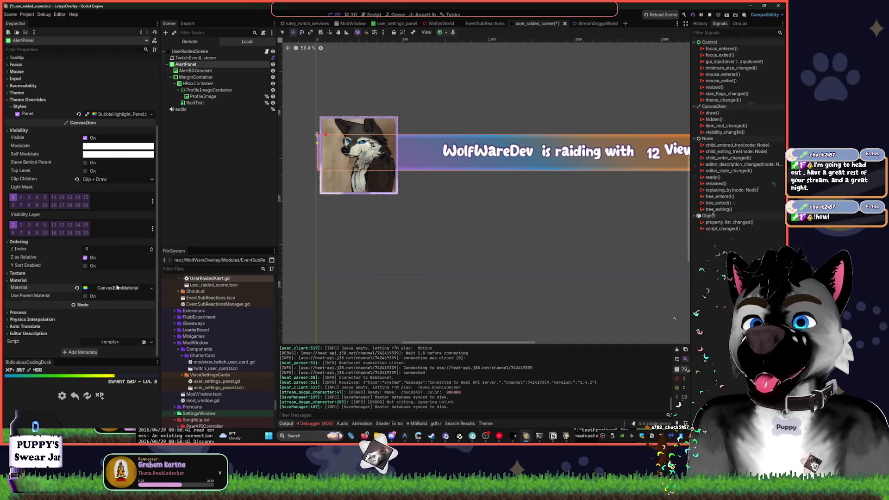
pyautogui.click(77, 288)
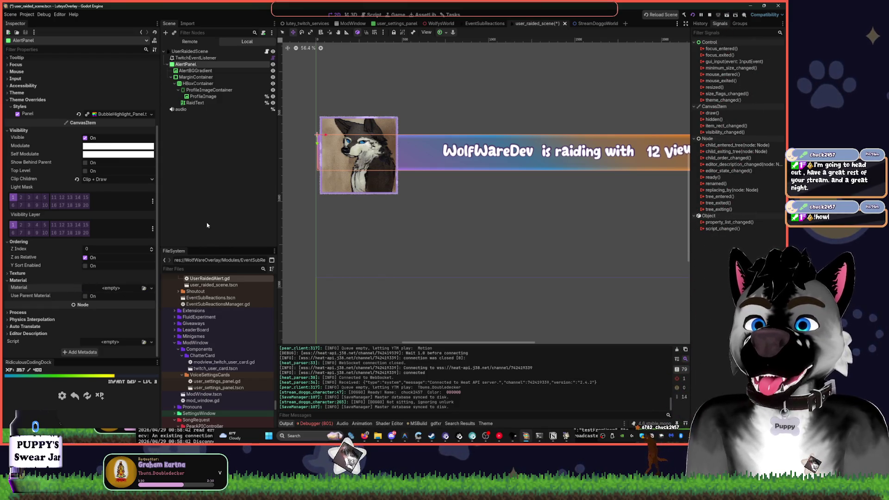
pyautogui.hotkey('ctrl', 'z')
pyautogui.click(98, 288)
pyautogui.click(78, 288)
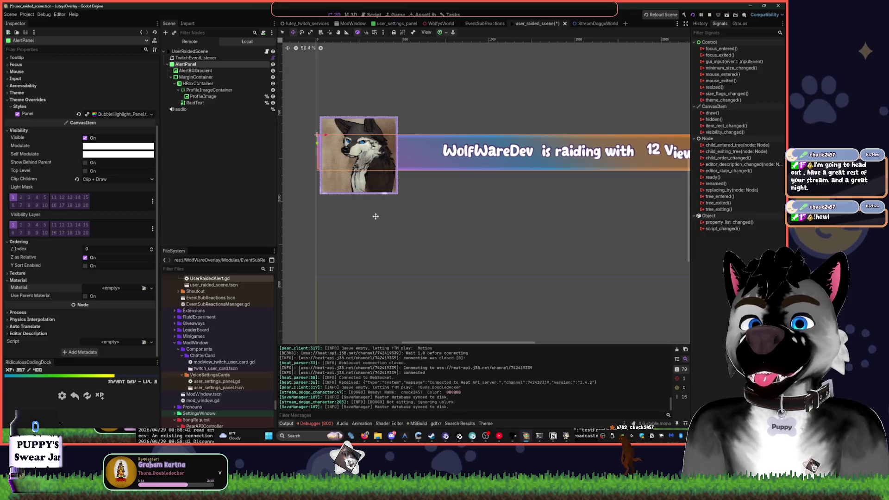
pyautogui.hotkey('ctrl', 'z')
pyautogui.scroll(3, 540, 201)
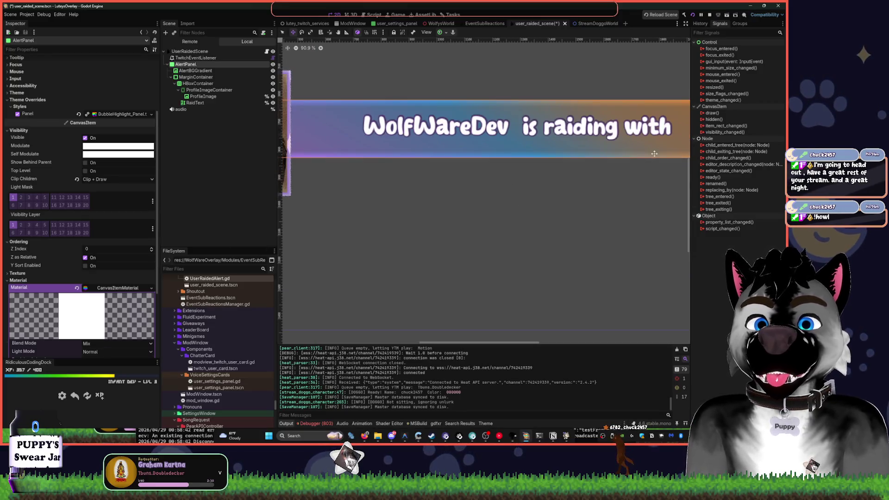
pyautogui.click(77, 280)
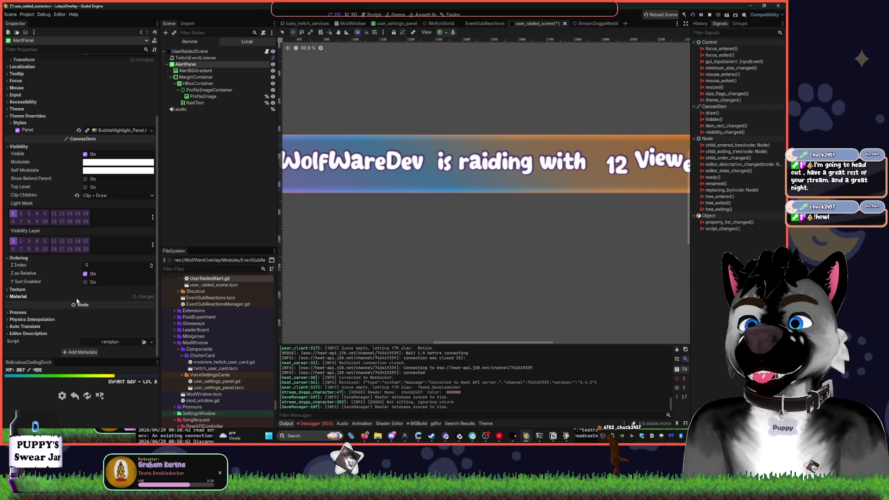
pyautogui.click(75, 297)
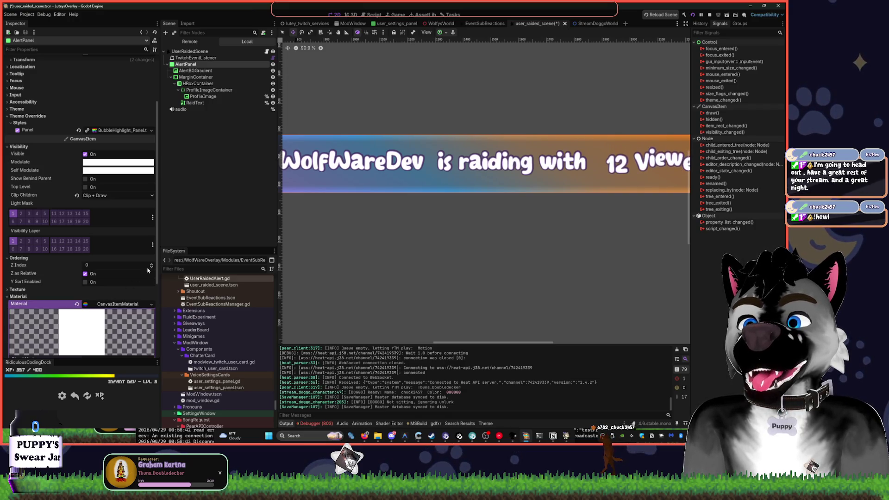
pyautogui.click(78, 304)
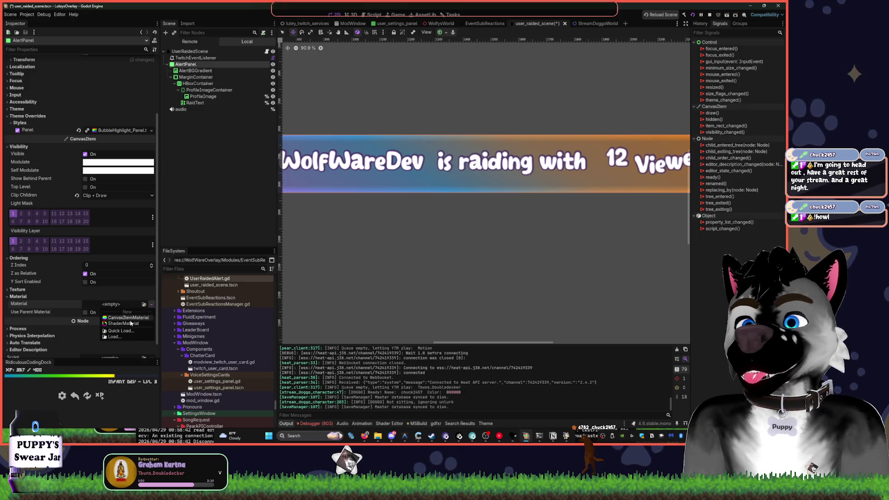
# - Save the raid alert scene and switch to the EventSubReactions scene
pyautogui.hotkey('ctrl', 's')
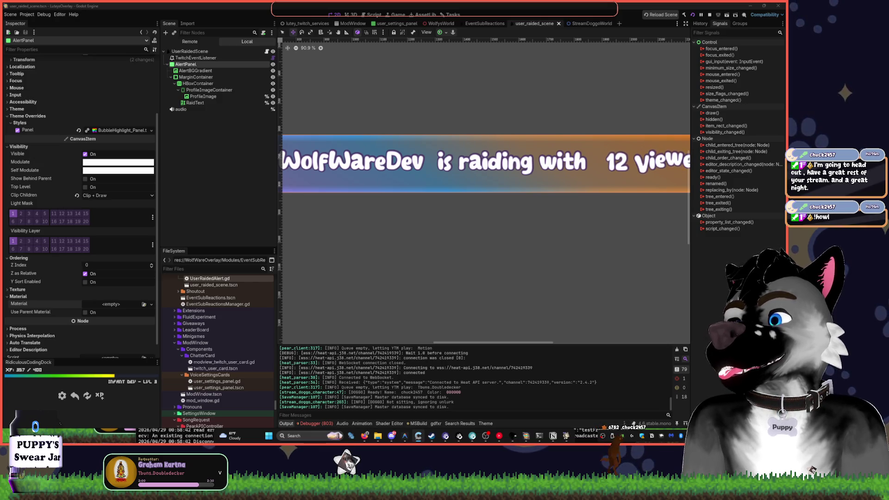
pyautogui.click(469, 214)
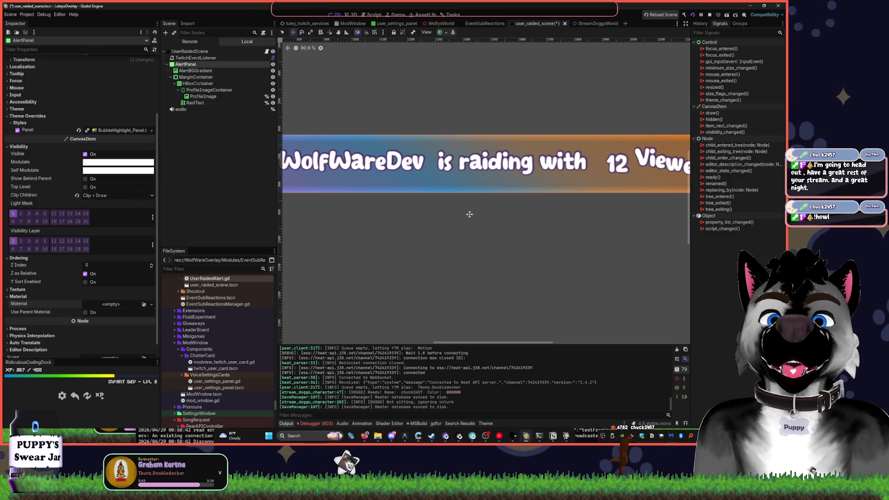
pyautogui.click(485, 23)
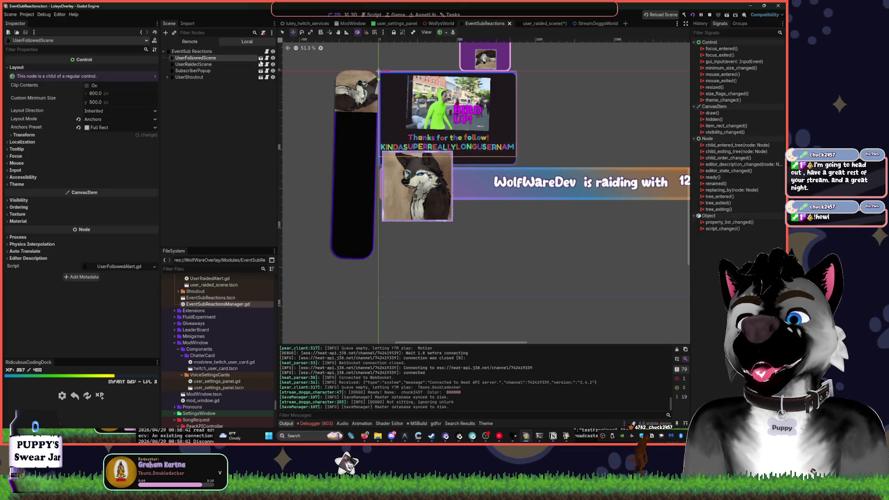
# - Open UserFollowedAlert, select its Panel, and choose Quick Load from the Panel StyleBoxFlat dropdown
pyautogui.click(261, 58)
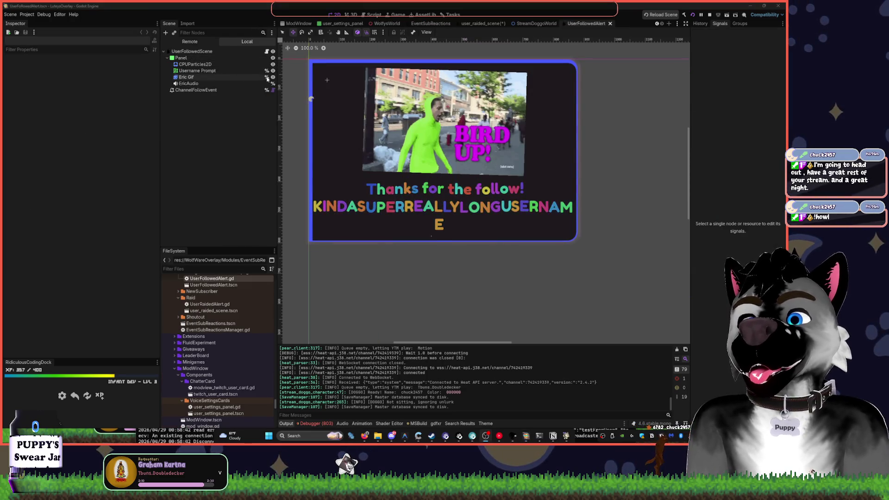
pyautogui.click(273, 78)
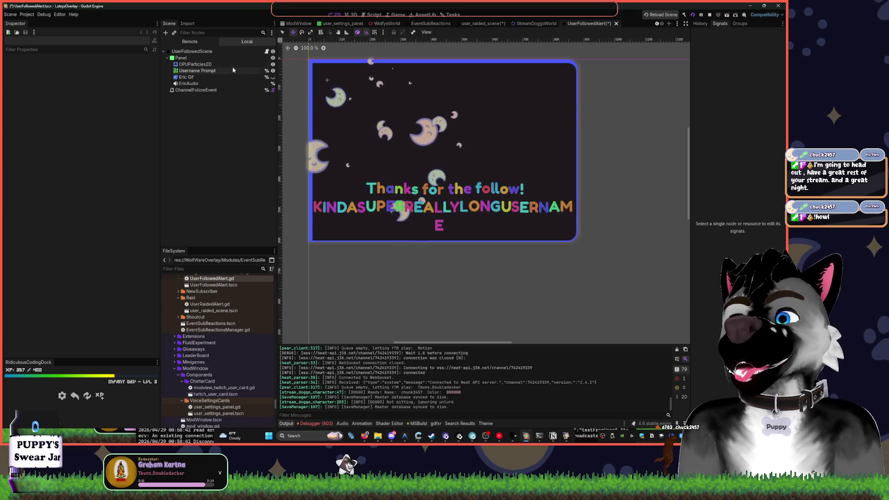
pyautogui.click(218, 58)
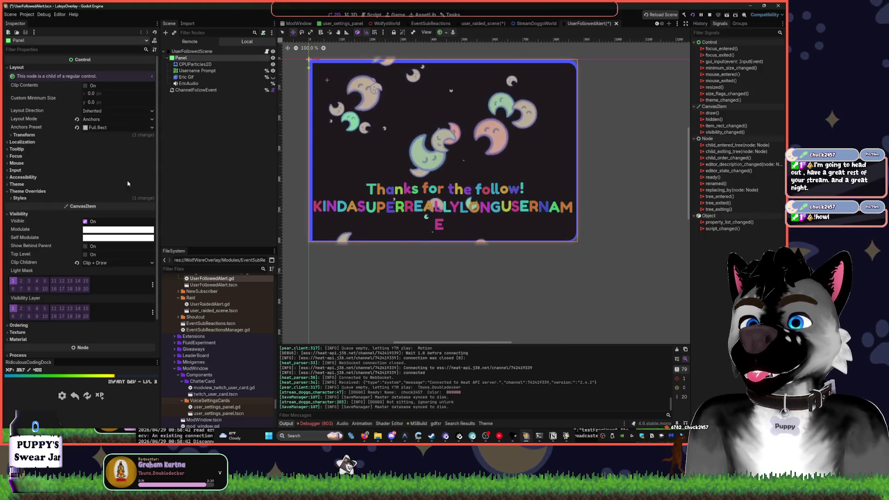
pyautogui.scroll(-2, 69, 256)
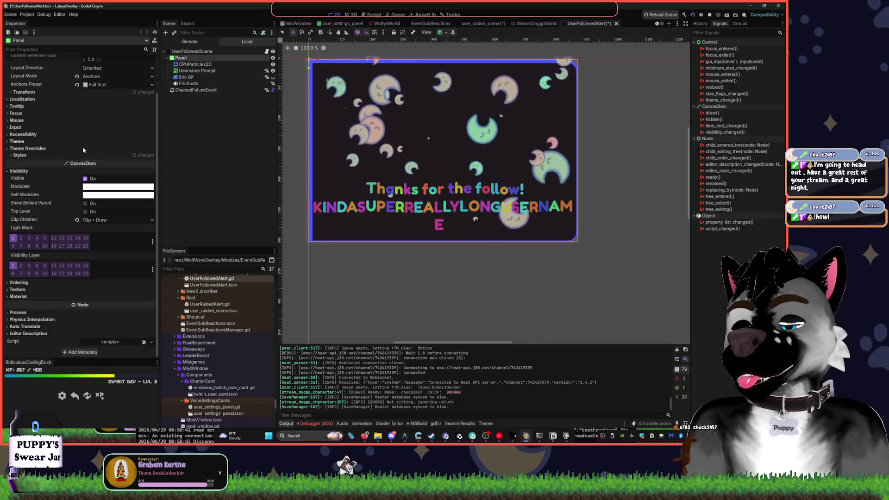
pyautogui.click(26, 156)
pyautogui.click(117, 162)
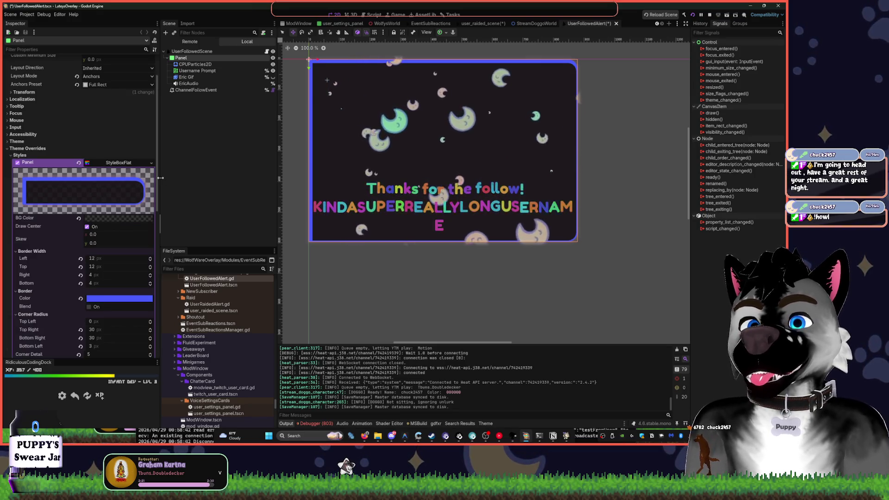
pyautogui.click(151, 163)
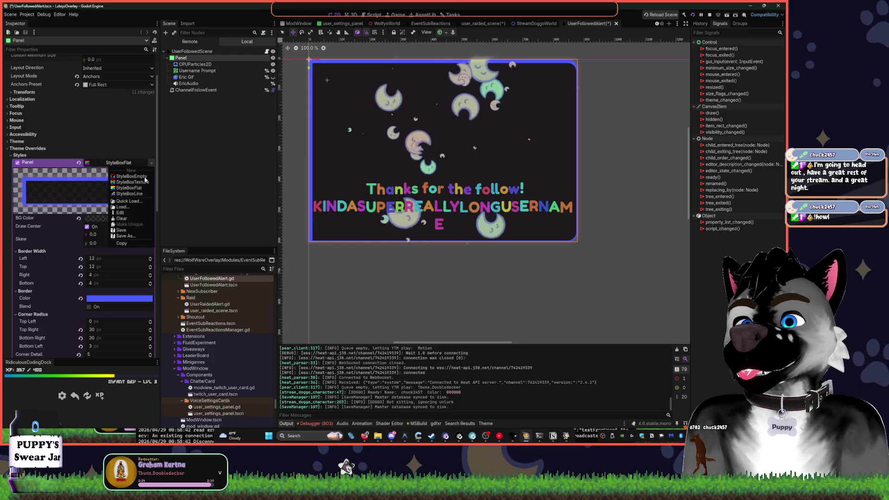
pyautogui.click(134, 204)
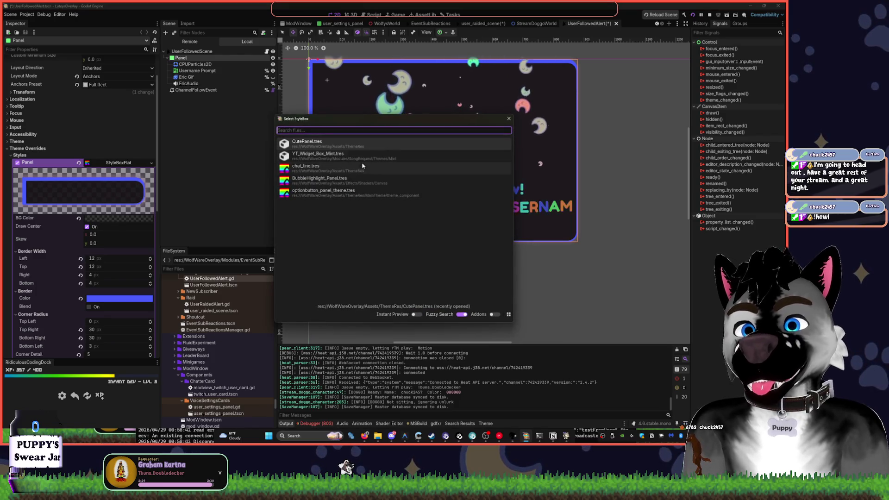
# - Load BubbleHighlight_Panel.tres, make it unique, and darken its background to translucent black
pyautogui.doubleClick(347, 180)
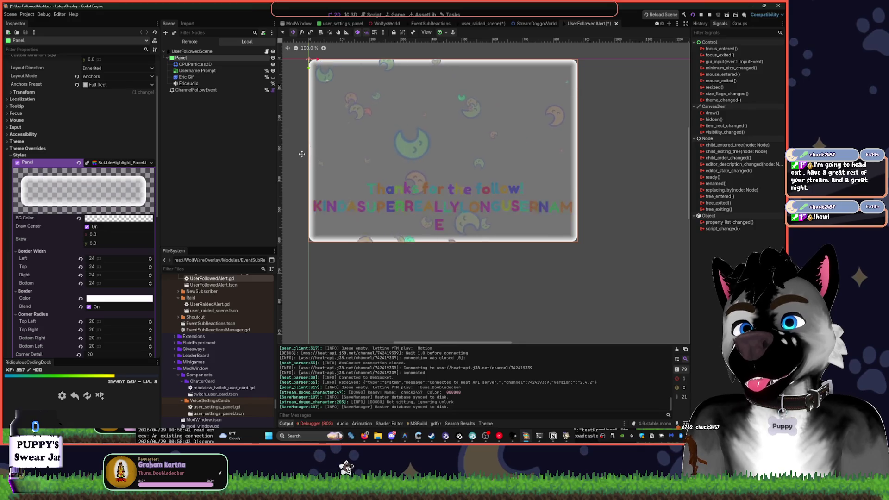
pyautogui.click(272, 76)
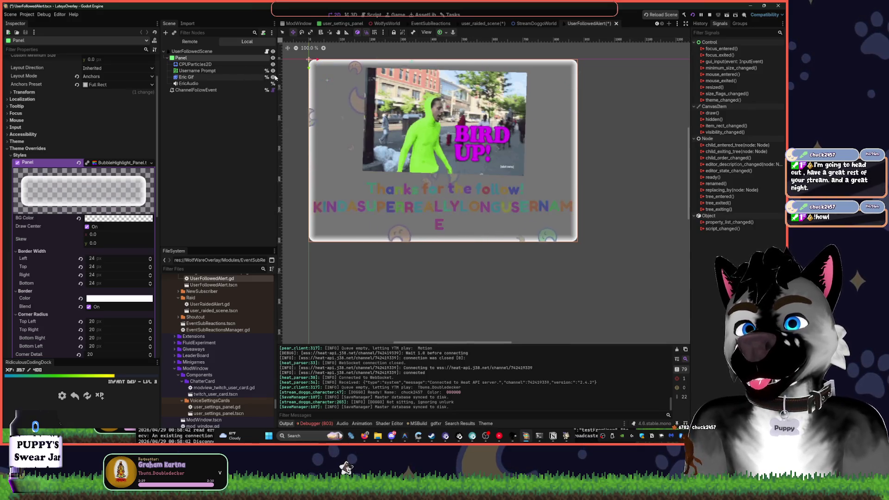
pyautogui.click(273, 77)
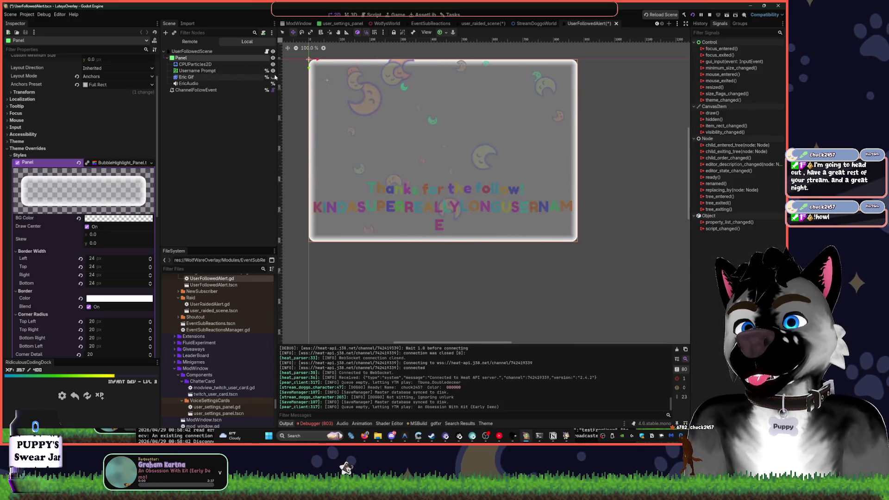
pyautogui.click(118, 218)
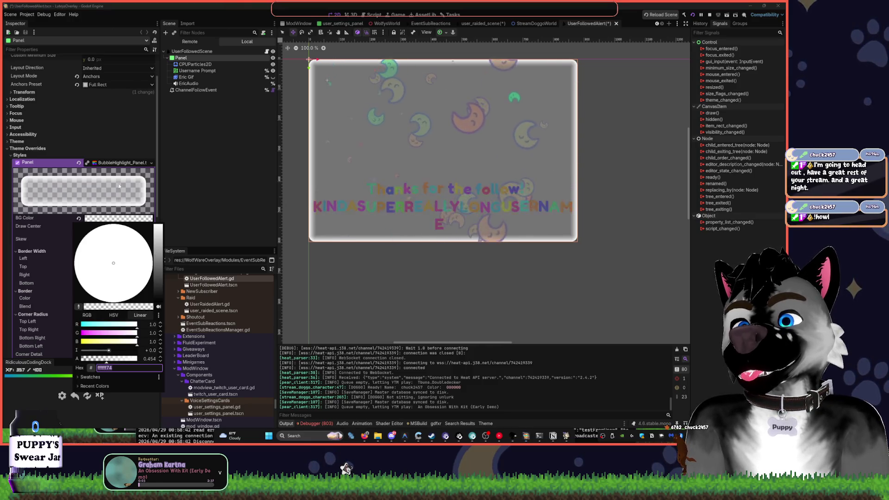
pyautogui.click(152, 162)
pyautogui.click(151, 162)
pyautogui.click(129, 220)
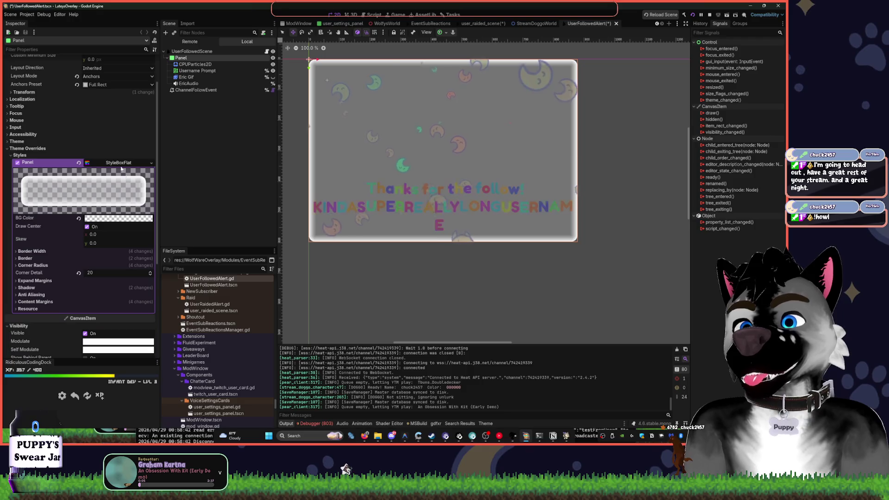
pyautogui.click(109, 219)
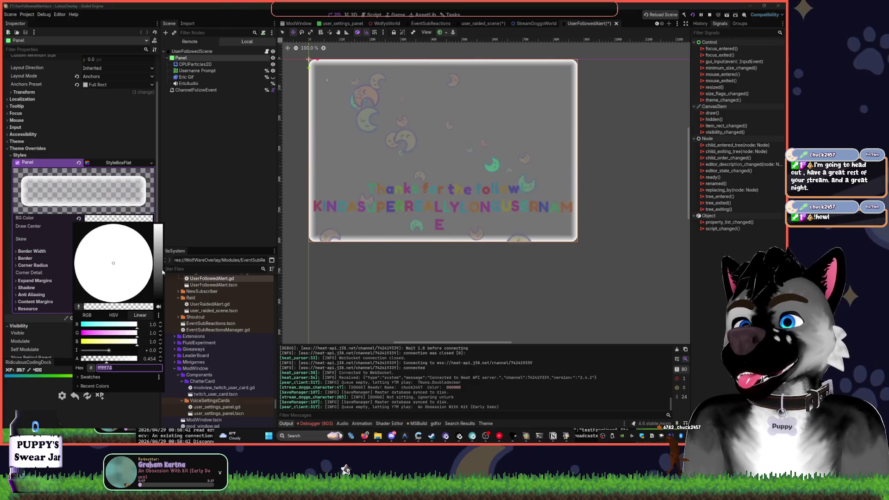
pyautogui.moveTo(159, 231)
pyautogui.mouseDown()
pyautogui.moveTo(163, 315)
pyautogui.moveTo(159, 278)
pyautogui.moveTo(159, 297)
pyautogui.mouseUp()
pyautogui.click(174, 263)
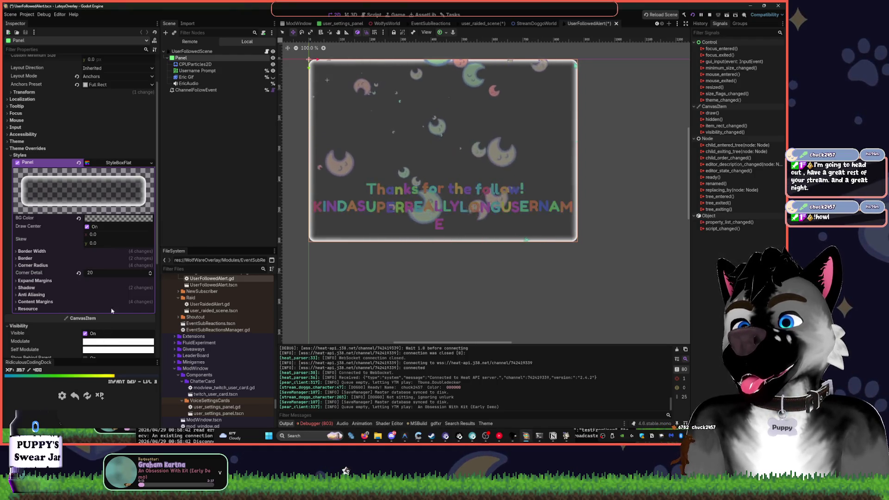
# - Expand Border and set the border colour orange, then shift it toward pink-purple
pyautogui.scroll(-2, 127, 289)
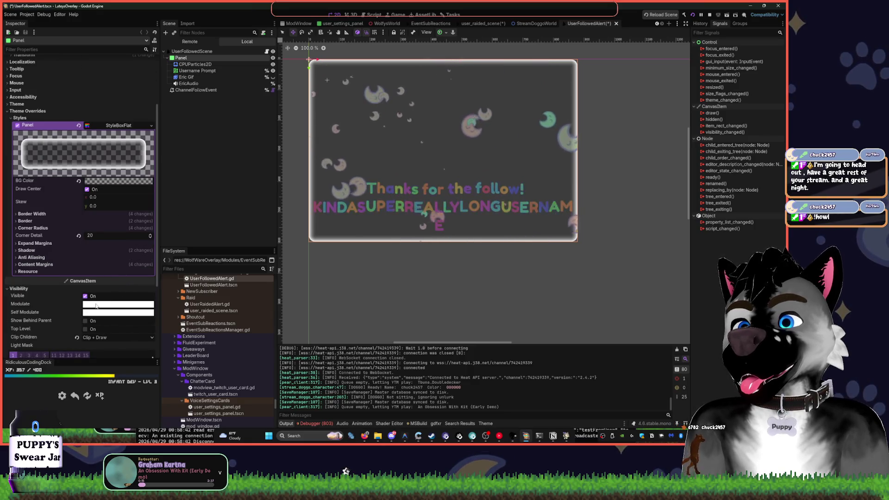
pyautogui.click(26, 214)
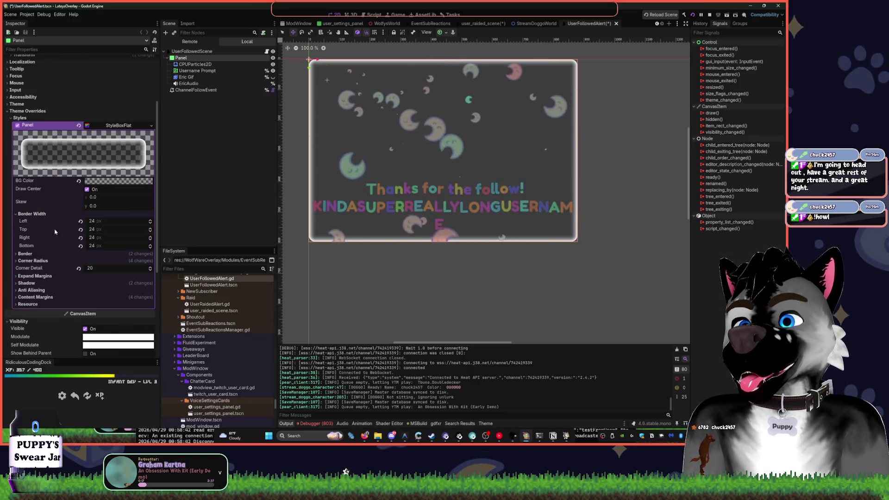
pyautogui.click(25, 254)
pyautogui.click(116, 261)
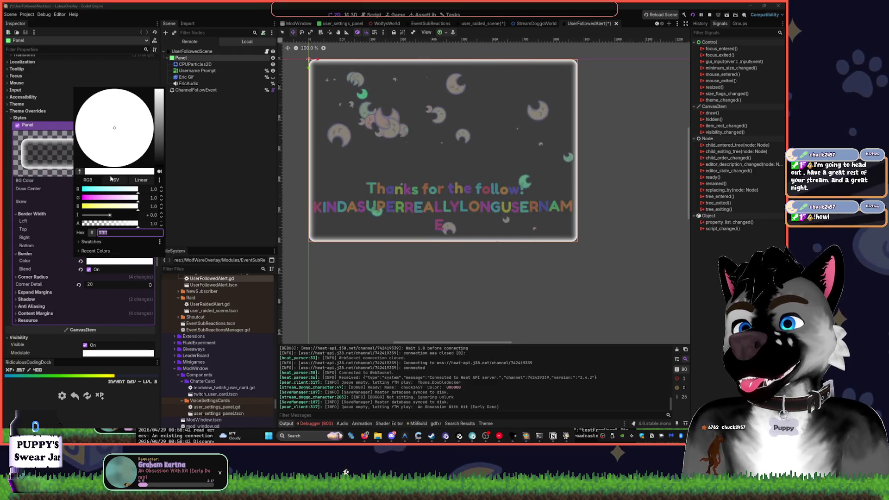
pyautogui.moveTo(159, 148); pyautogui.dragTo(162, 107)
pyautogui.moveTo(139, 139); pyautogui.dragTo(150, 90)
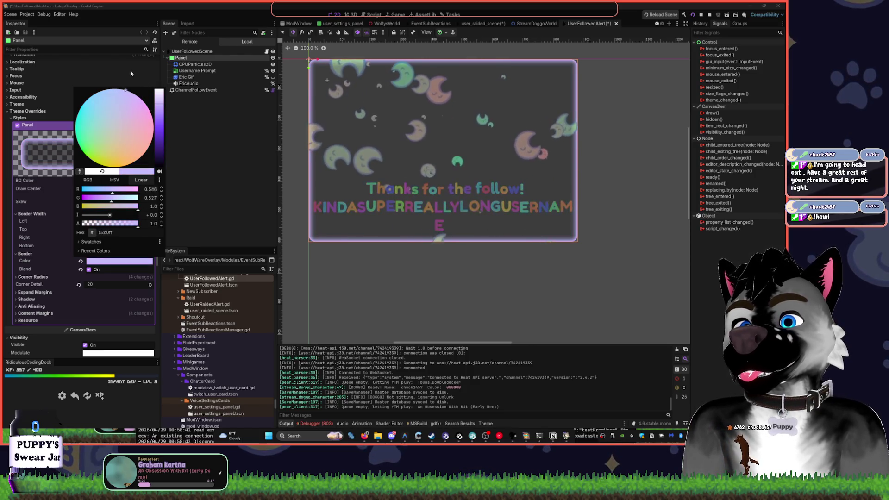
# - Adjust the border colour from lavender and purple to light blue, then collapse Styles
pyautogui.click(125, 89)
pyautogui.click(188, 162)
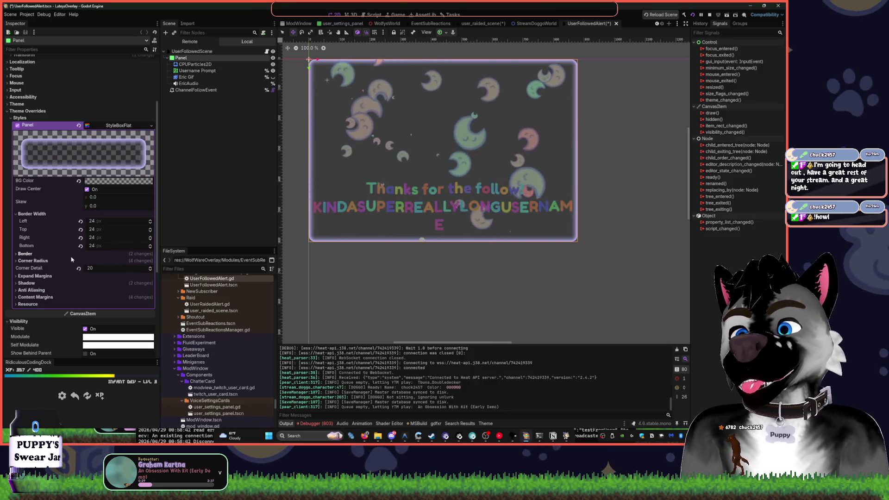
pyautogui.click(119, 261)
pyautogui.moveTo(160, 100); pyautogui.dragTo(162, 127)
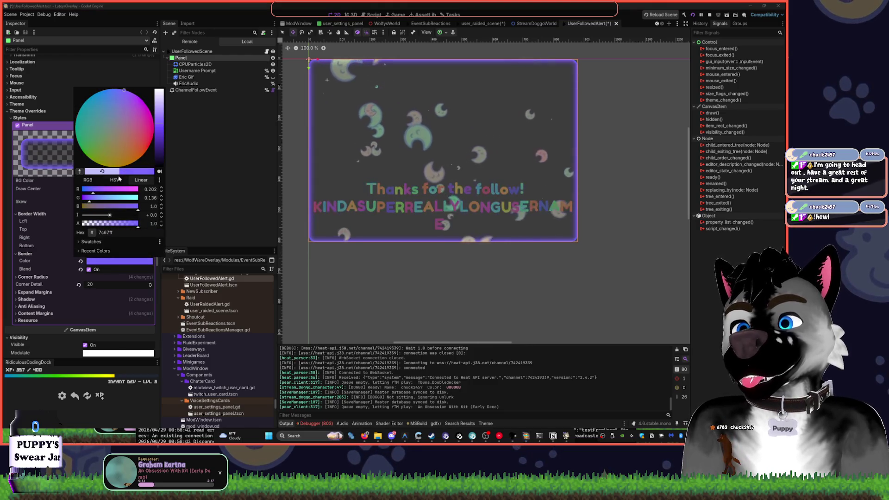
pyautogui.click(119, 204)
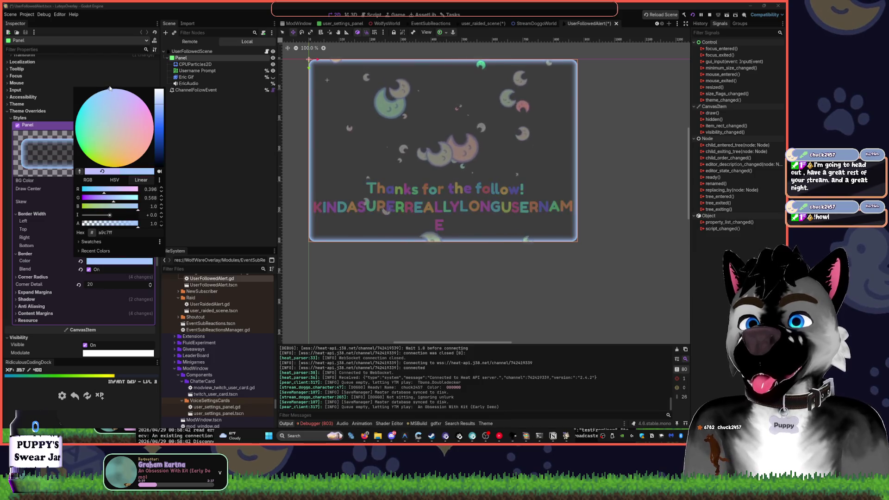
pyautogui.click(233, 126)
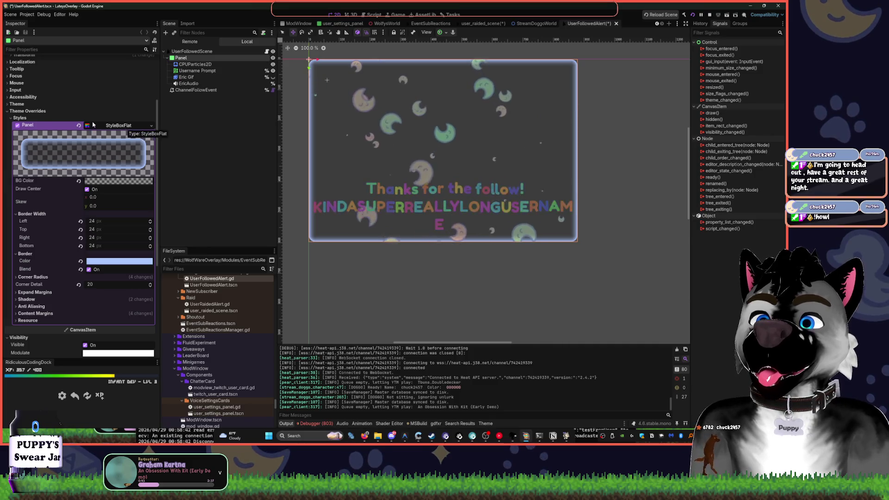
pyautogui.click(118, 125)
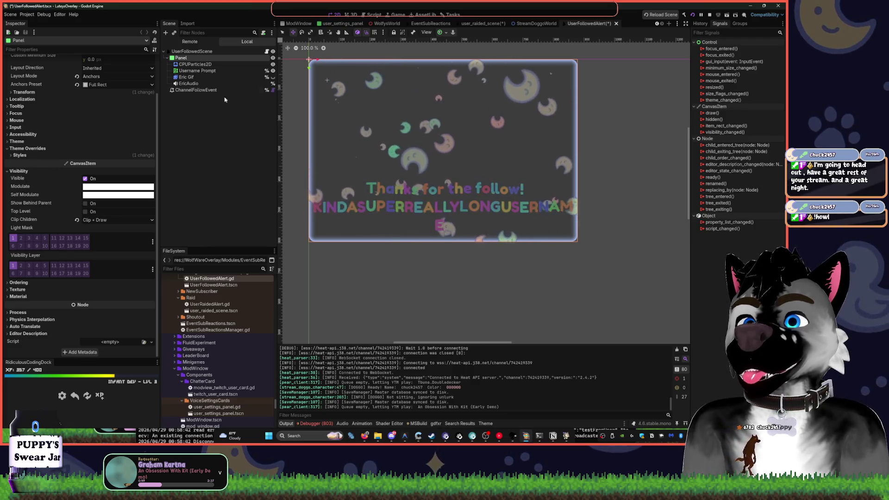
pyautogui.click(227, 77)
# - Make the Bird Up GIF visible again
pyautogui.scroll(-5, 58, 230)
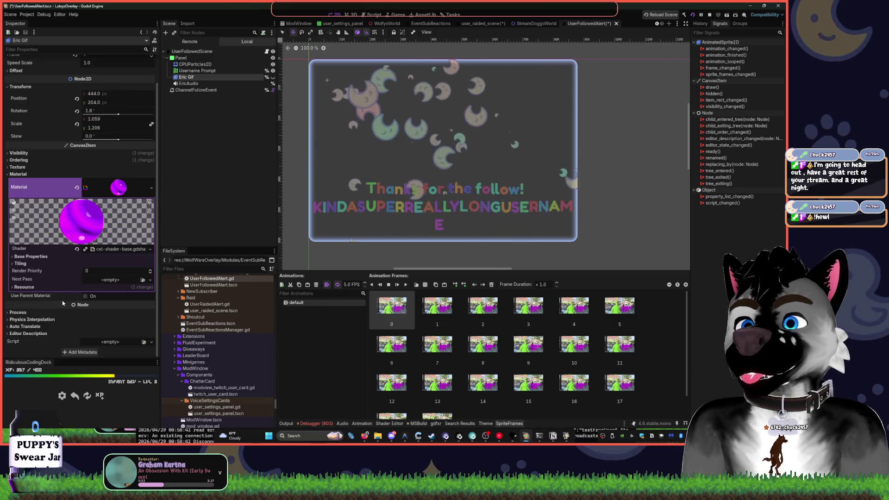
pyautogui.click(142, 280)
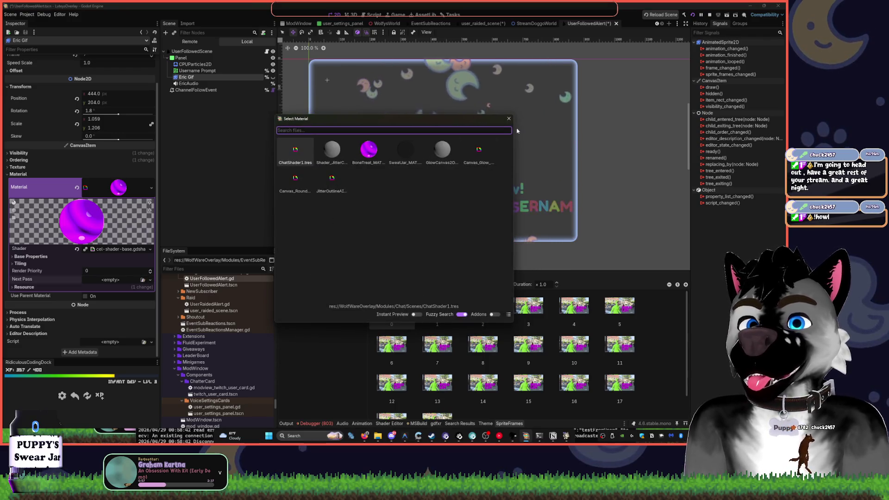
pyautogui.press('Escape')
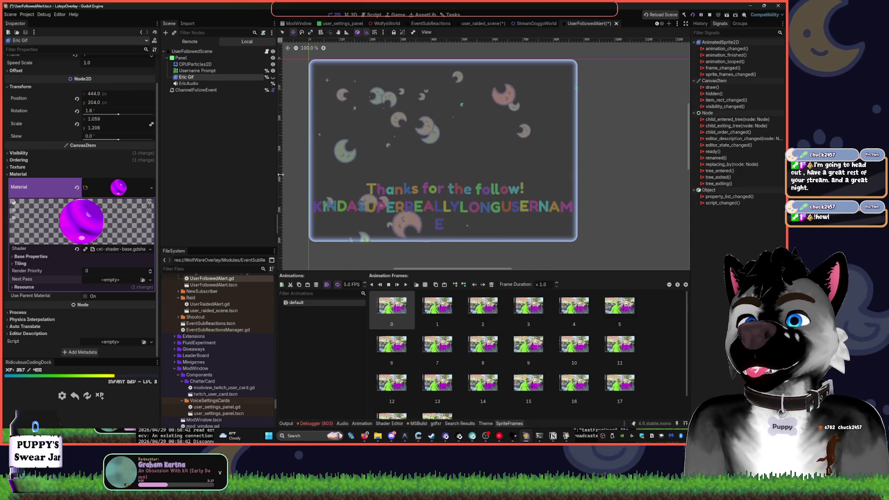
pyautogui.click(273, 77)
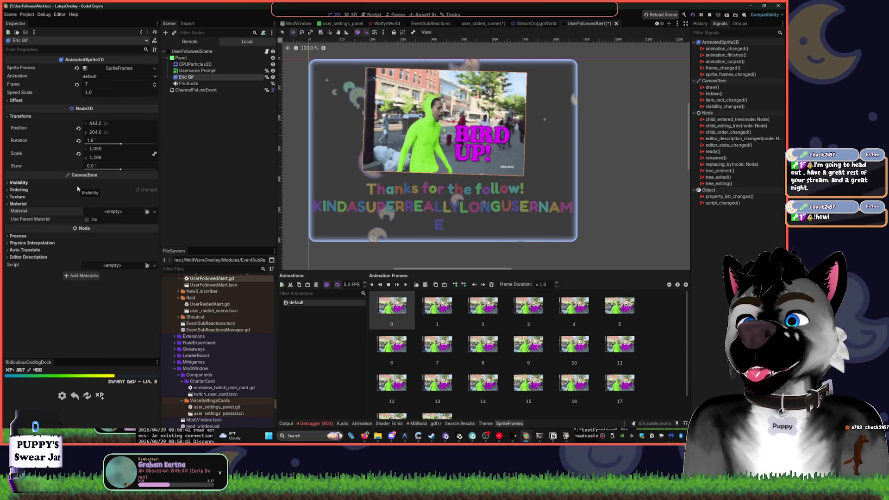
# - Assign the JitterOutlineAIO_Canvas material to the GIF through Quick Load
pyautogui.click(153, 213)
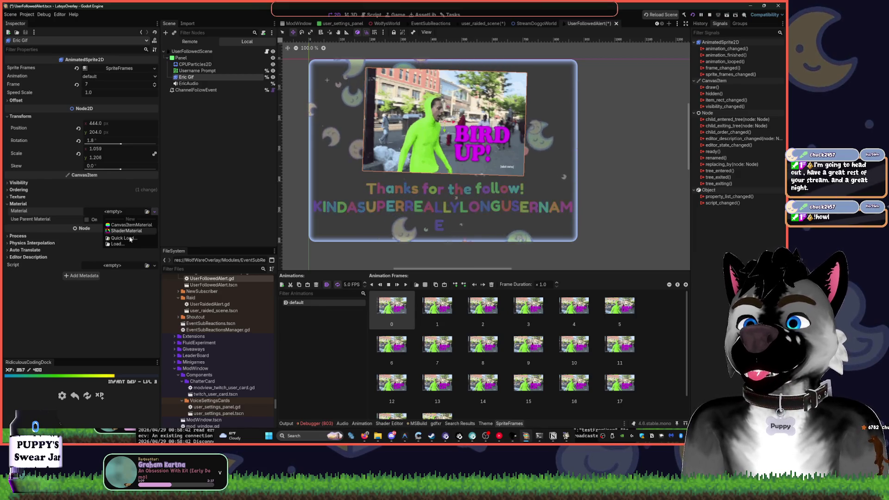
pyautogui.click(130, 238)
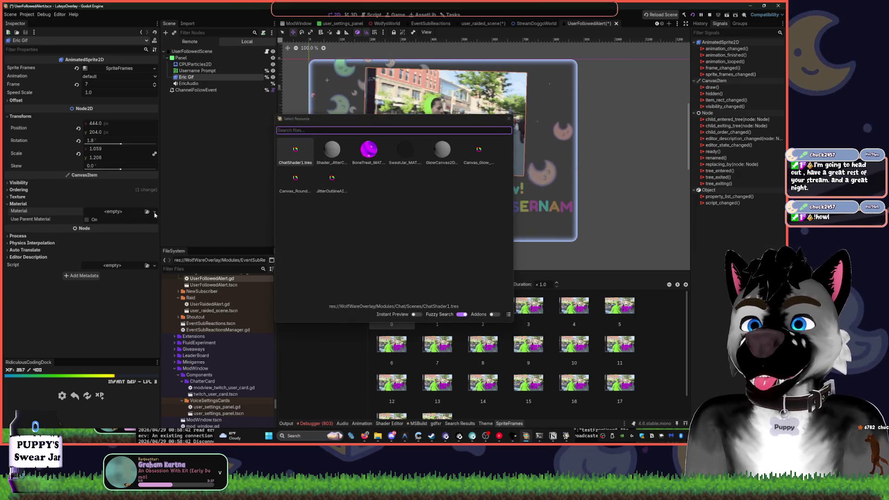
pyautogui.doubleClick(331, 179)
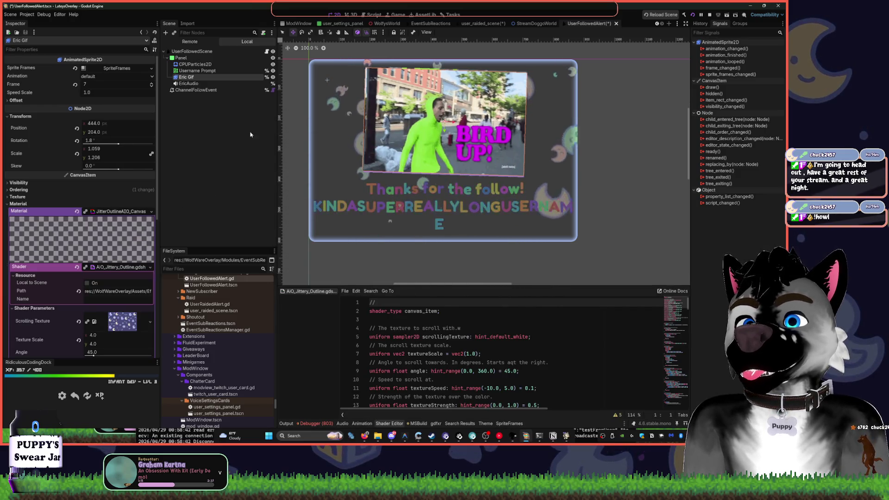
# - Clear the Scrolling Texture from the GIF's outline shader
pyautogui.scroll(-5, 127, 245)
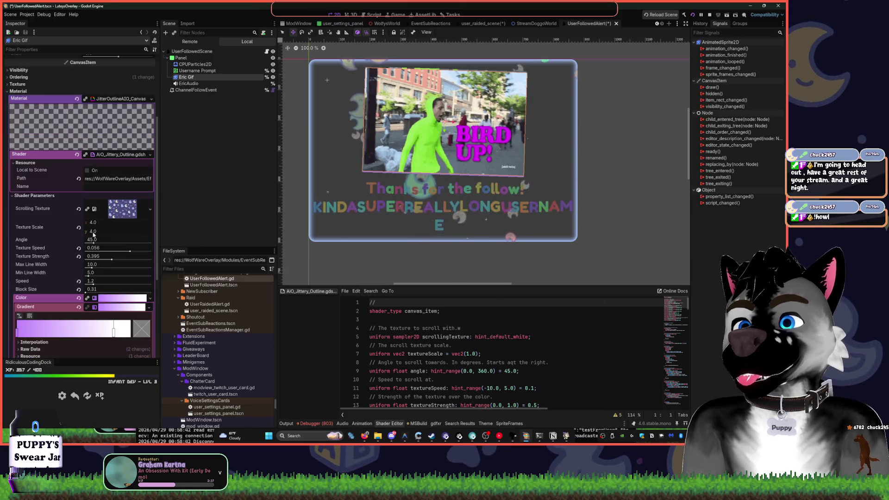
pyautogui.scroll(-7, 417, 200)
pyautogui.moveTo(417, 200); pyautogui.dragTo(400, 122)
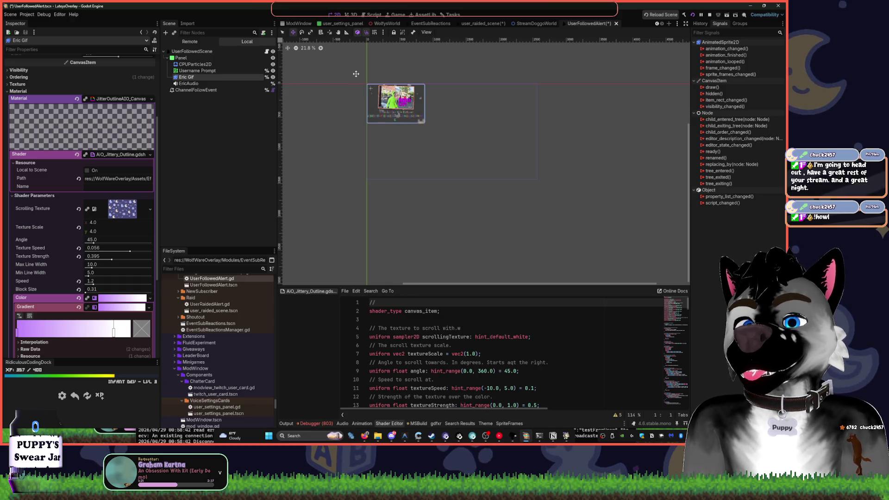
pyautogui.scroll(10, 367, 85)
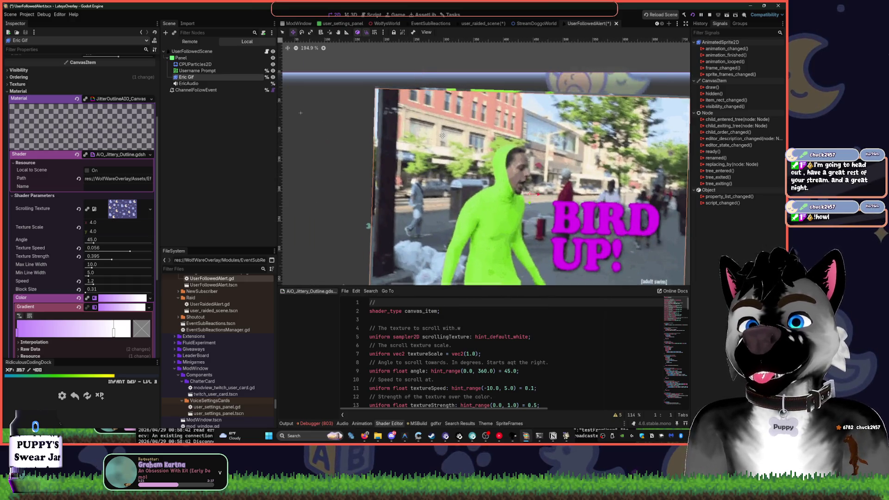
pyautogui.hscroll(5, 301, 112)
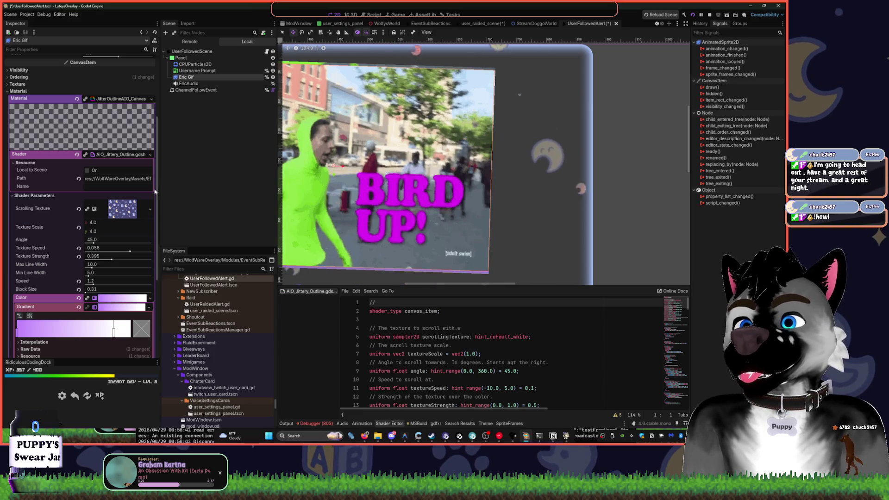
pyautogui.click(78, 209)
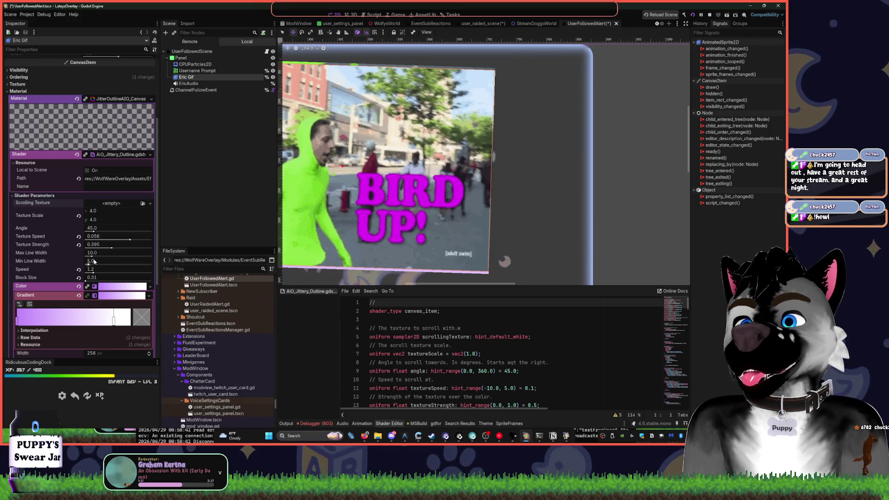
# - Raise the outline Max Line Width to 44.633 and lower Speed to 0.627
pyautogui.moveTo(93, 269)
pyautogui.mouseDown()
pyautogui.moveTo(111, 269)
pyautogui.moveTo(89, 262)
pyautogui.mouseUp()
pyautogui.hotkey('ctrl', 'z')
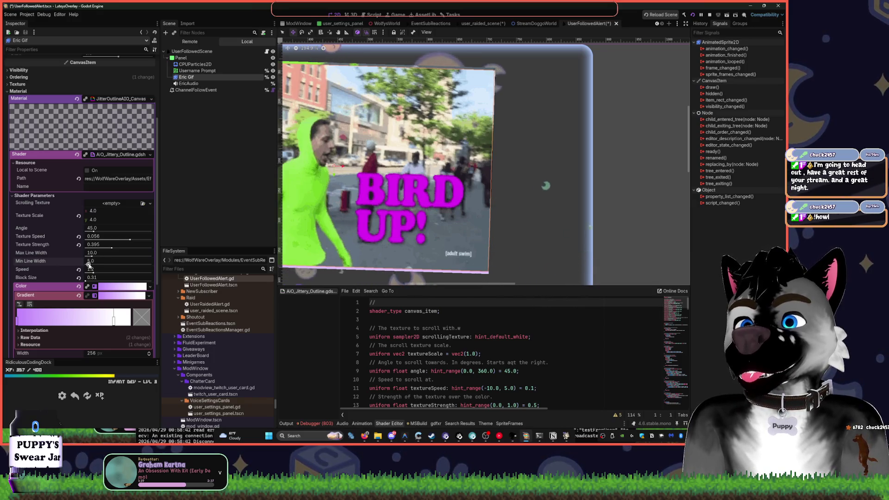
pyautogui.moveTo(91, 253); pyautogui.dragTo(116, 257)
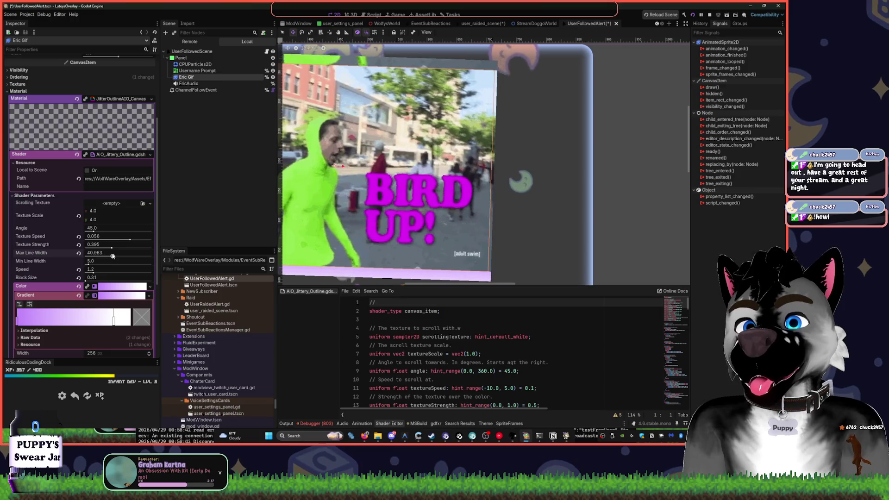
pyautogui.scroll(-2, 309, 205)
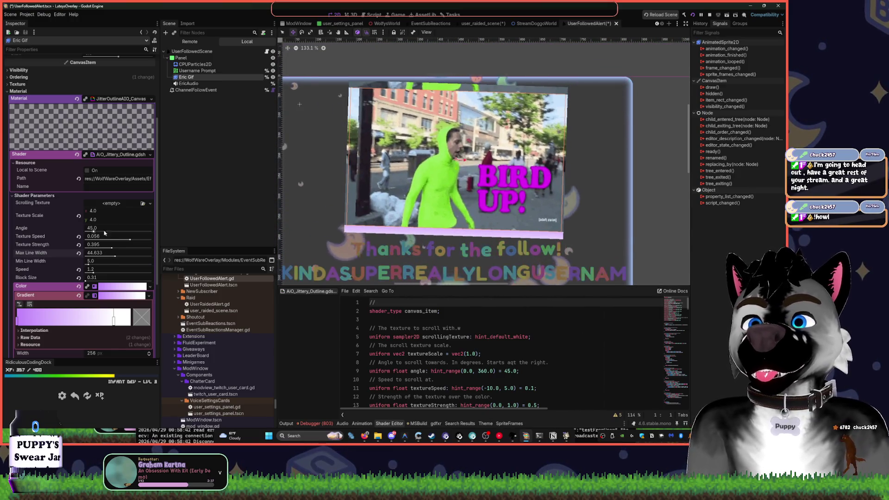
pyautogui.moveTo(88, 269); pyautogui.dragTo(90, 273)
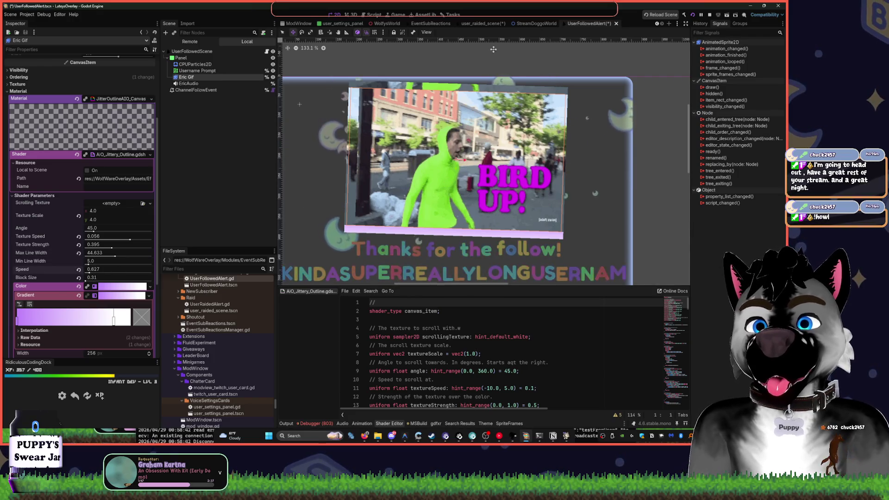
pyautogui.click(210, 77)
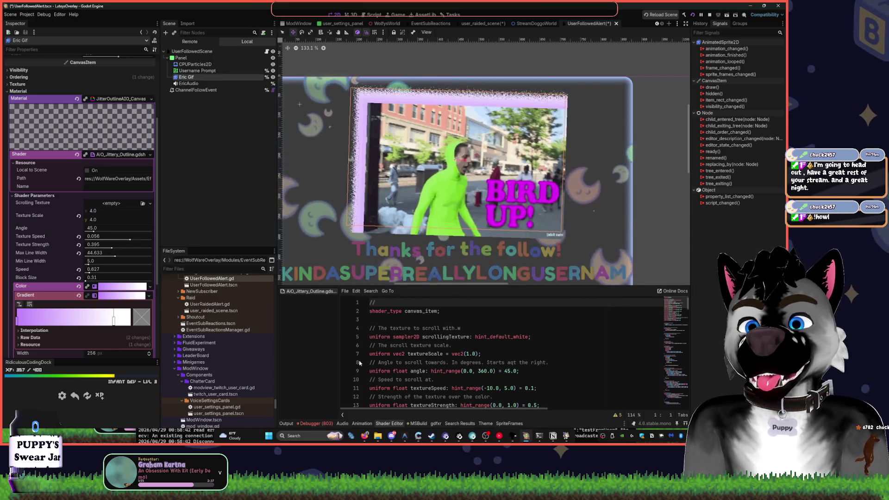
# - Clear the Eric Gif sprite's Material so the jittery outline no longer shows
pyautogui.click(701, 17)
pyautogui.click(701, 15)
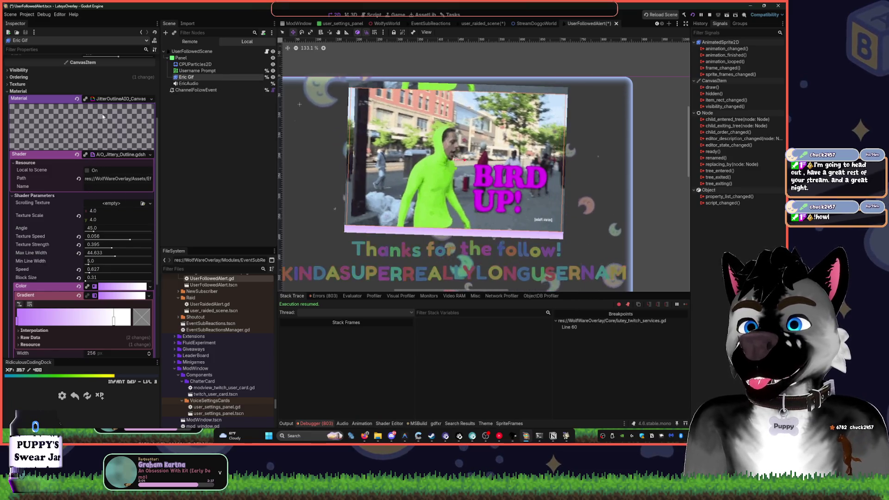
pyautogui.click(150, 100)
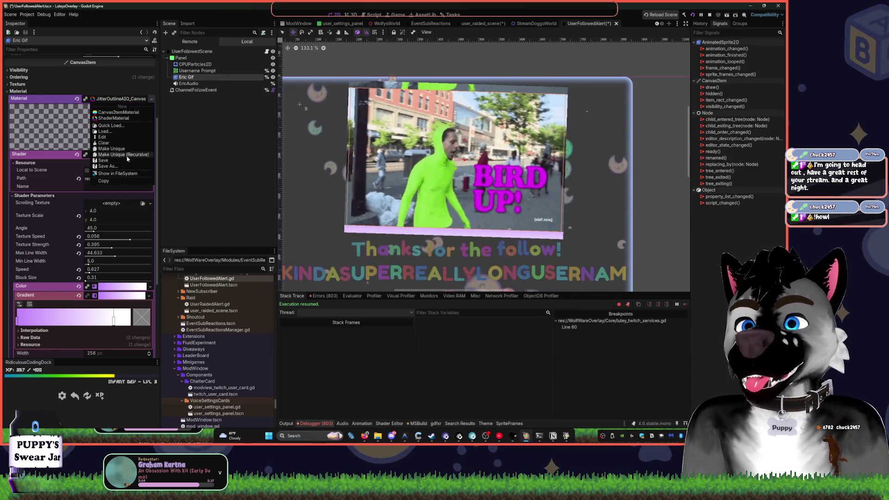
pyautogui.click(118, 143)
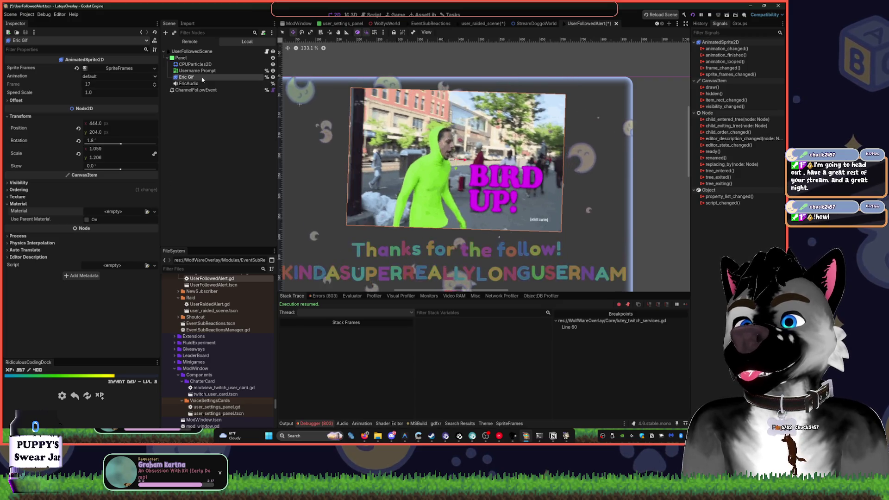
pyautogui.click(203, 189)
pyautogui.click(190, 77)
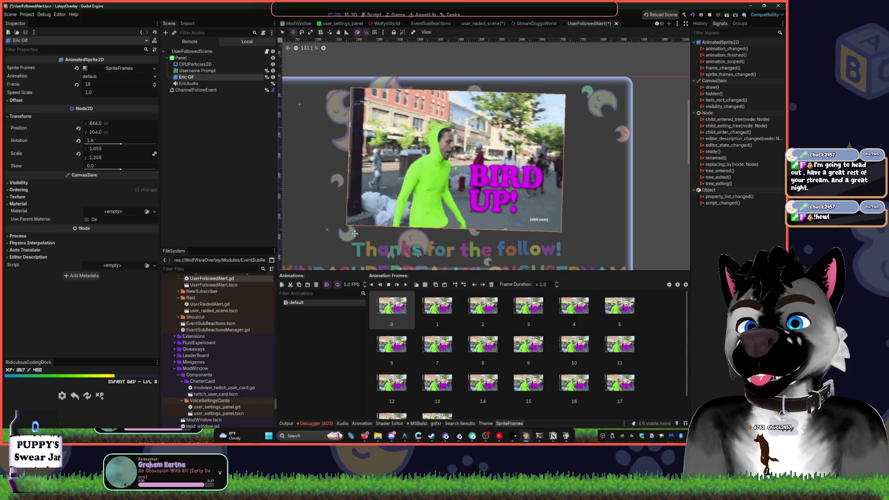
pyautogui.click(188, 83)
# - Restore Eric Gif's JitterOutlineAIO_Canvas material with Ctrl+Z, then switch to user_raided_scene
pyautogui.click(186, 77)
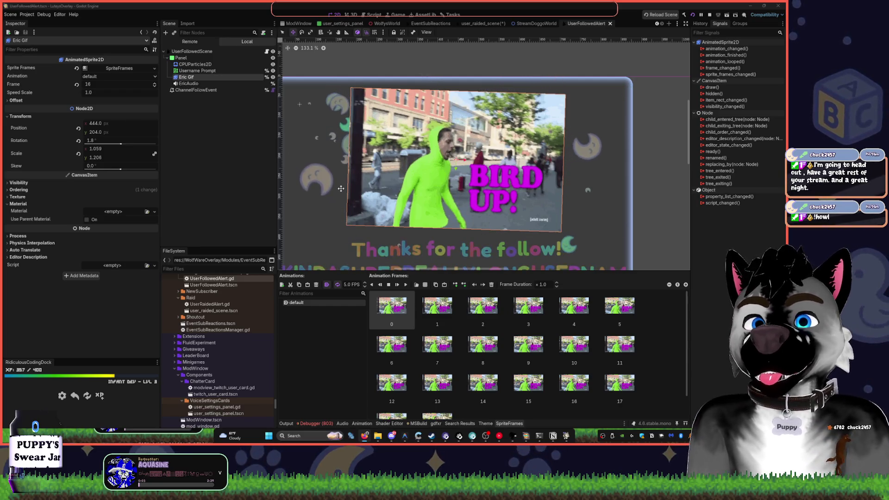
pyautogui.click(434, 24)
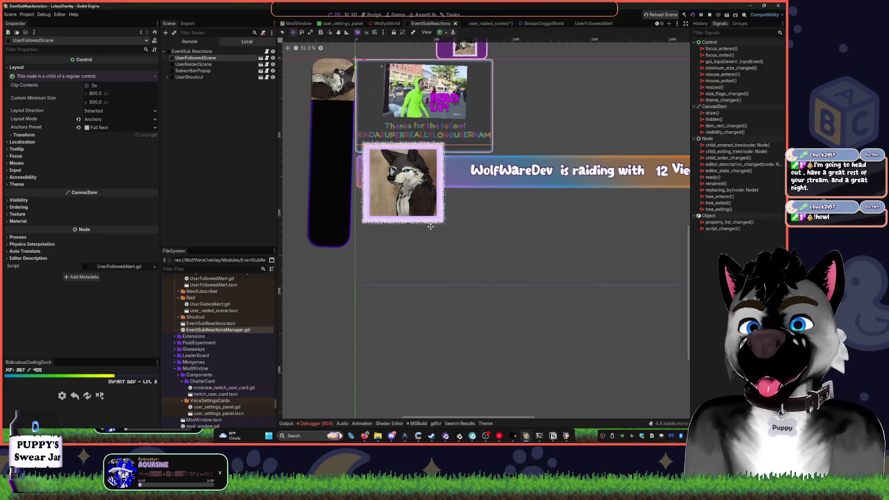
pyautogui.scroll(5, 431, 227)
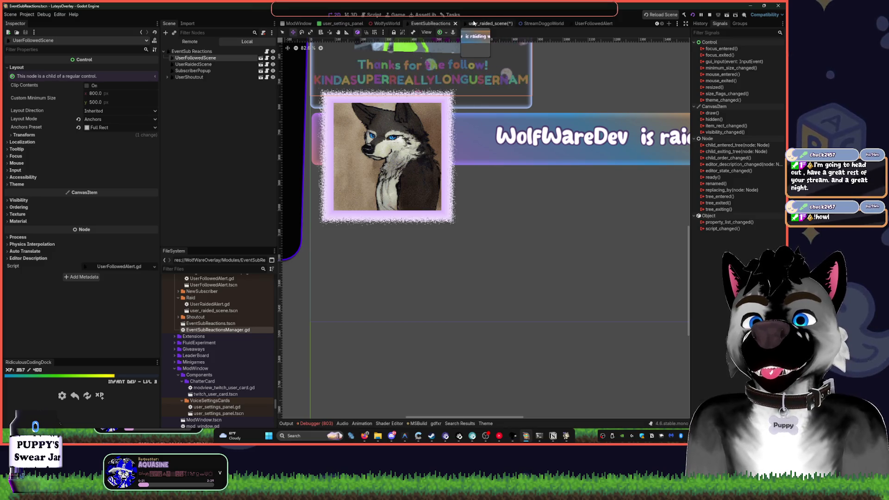
pyautogui.click(590, 24)
pyautogui.hotkey('ctrl', 'z')
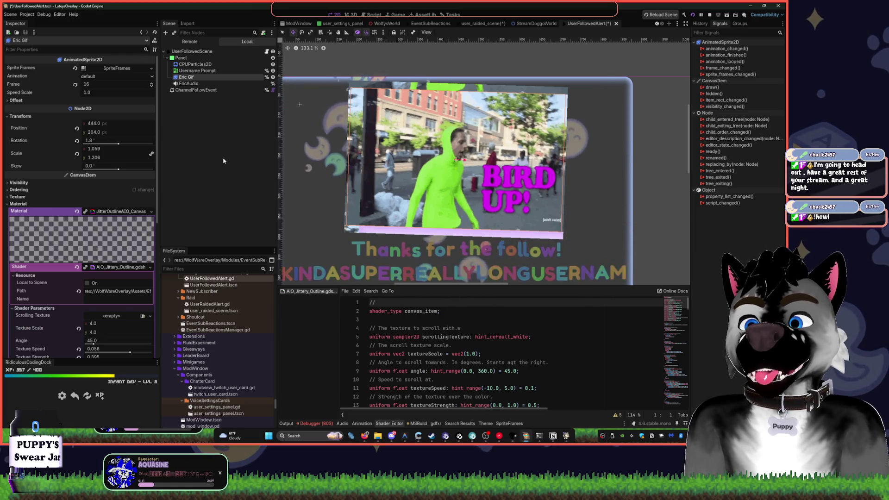
pyautogui.click(483, 23)
pyautogui.scroll(-3, 482, 96)
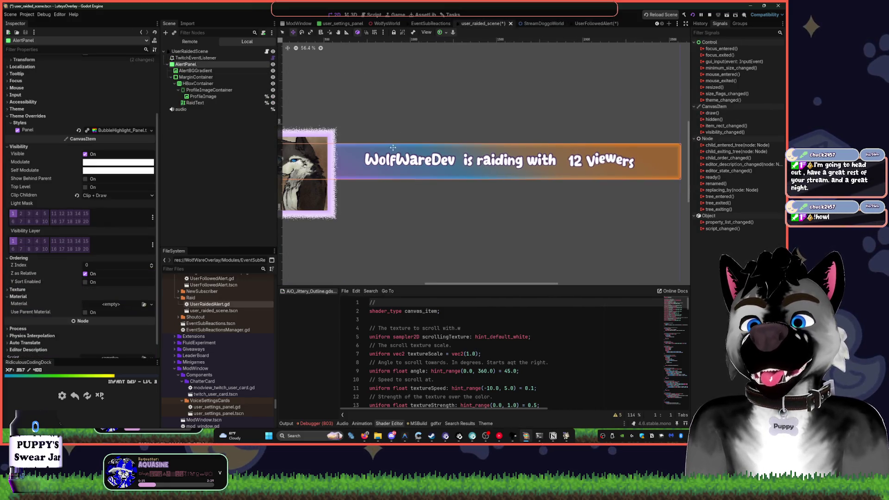
pyautogui.scroll(3, 413, 206)
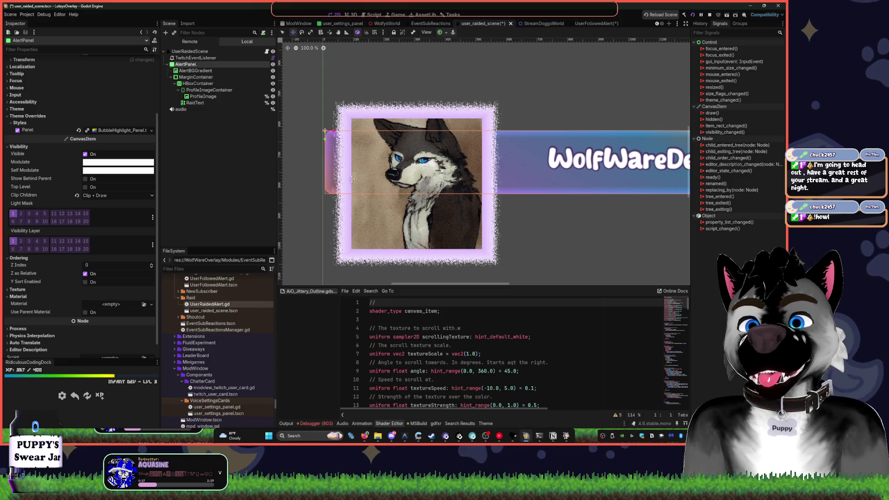
pyautogui.click(208, 98)
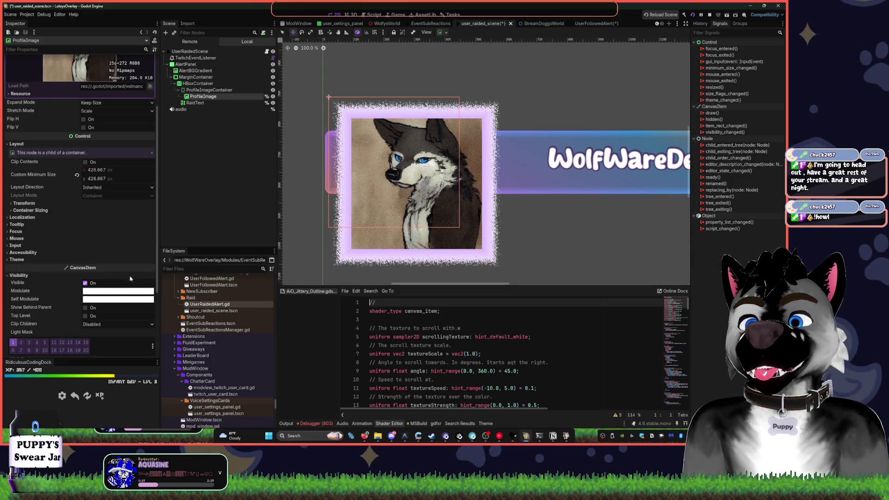
pyautogui.scroll(-3, 130, 278)
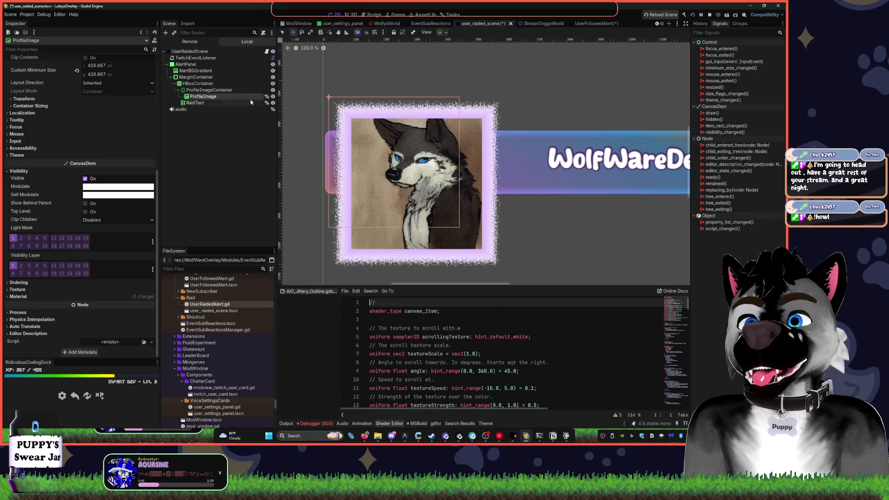
pyautogui.click(362, 132)
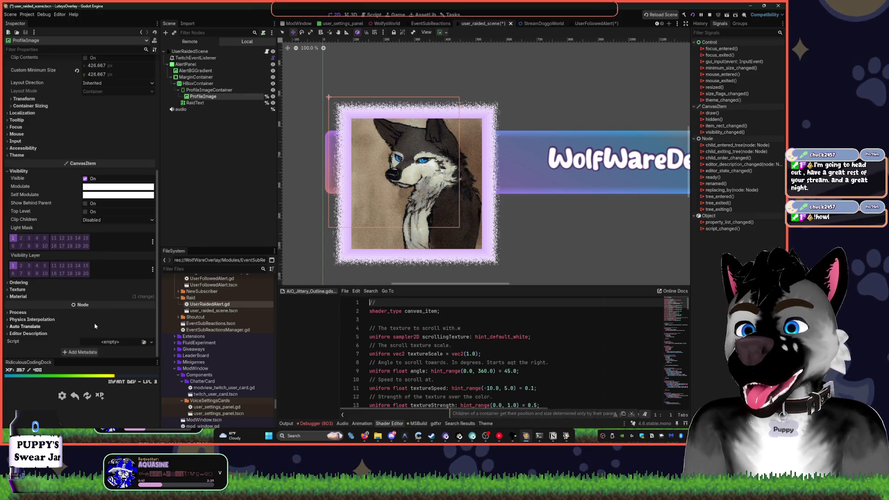
pyautogui.scroll(5, 113, 281)
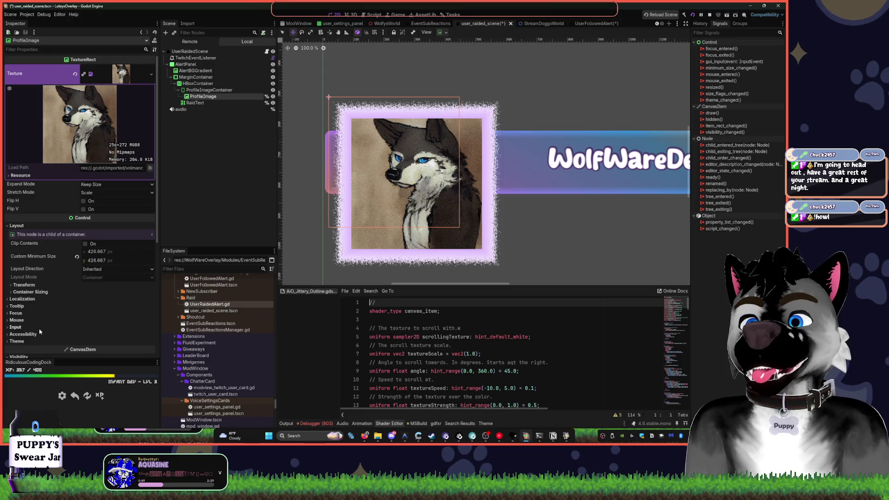
pyautogui.scroll(-4, 46, 330)
pyautogui.click(20, 207)
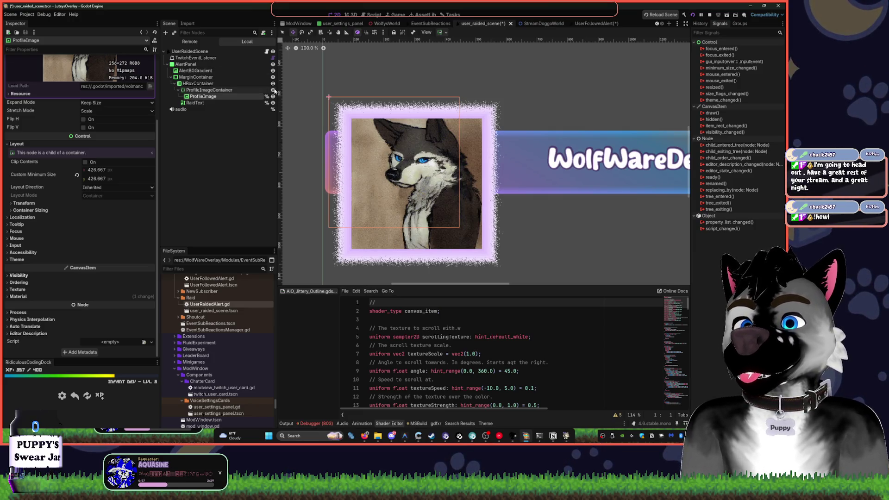
pyautogui.click(273, 90)
pyautogui.click(273, 90)
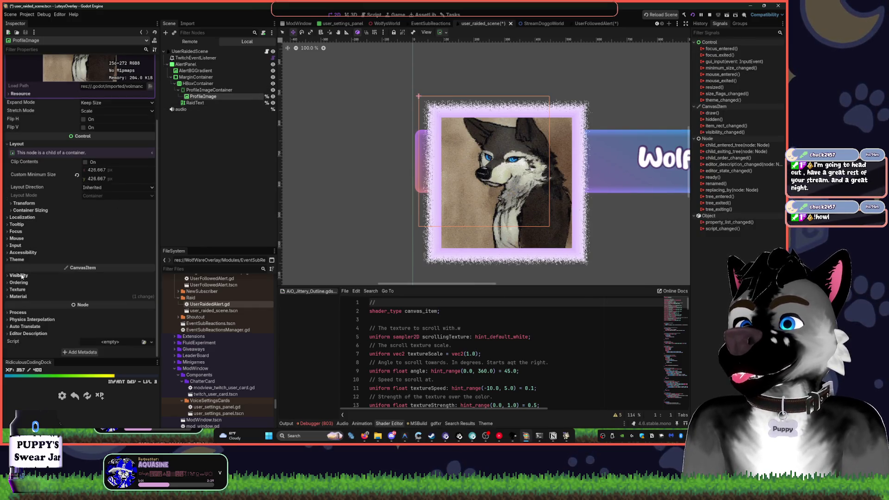
pyautogui.click(18, 296)
# - Set the raid portrait's outline Max Line Width to 16.193 and save the scene
pyautogui.scroll(-3, 109, 278)
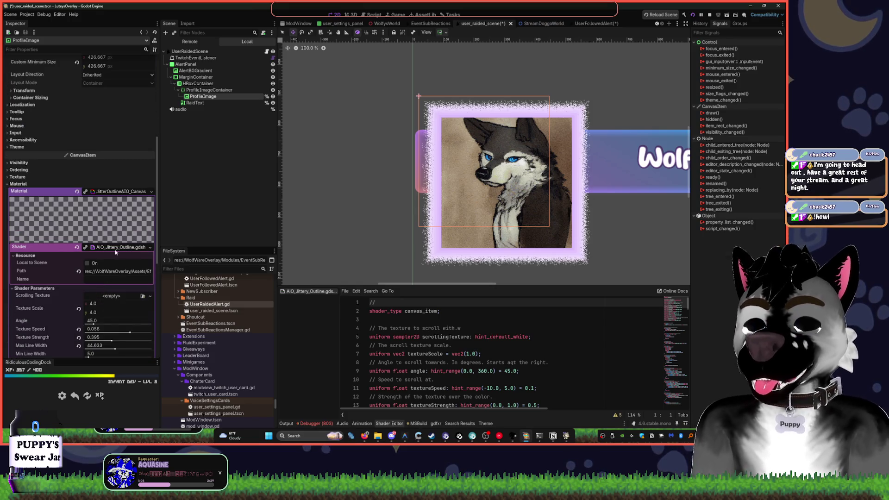
pyautogui.scroll(-4, 114, 307)
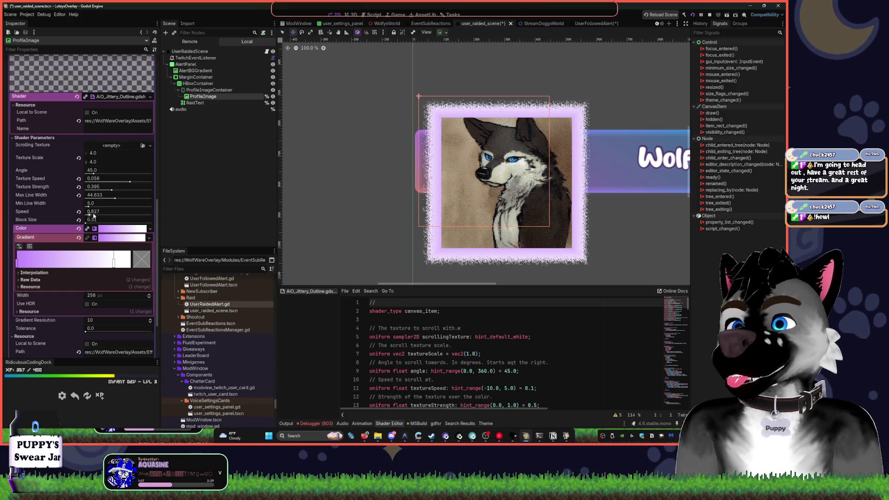
pyautogui.click(78, 194)
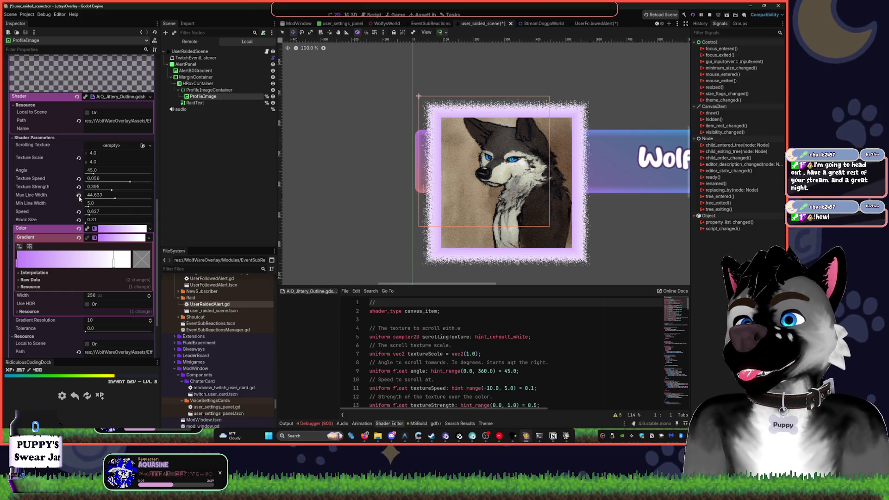
pyautogui.scroll(13, 546, 97)
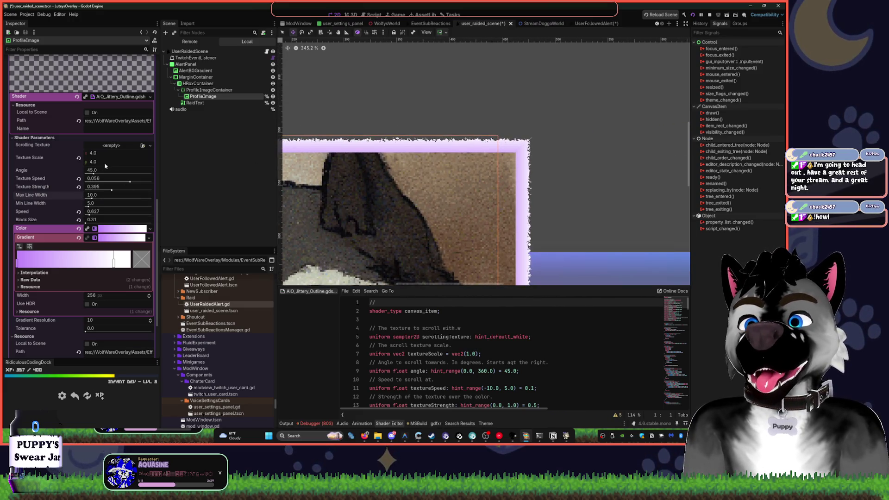
pyautogui.scroll(4, 398, 152)
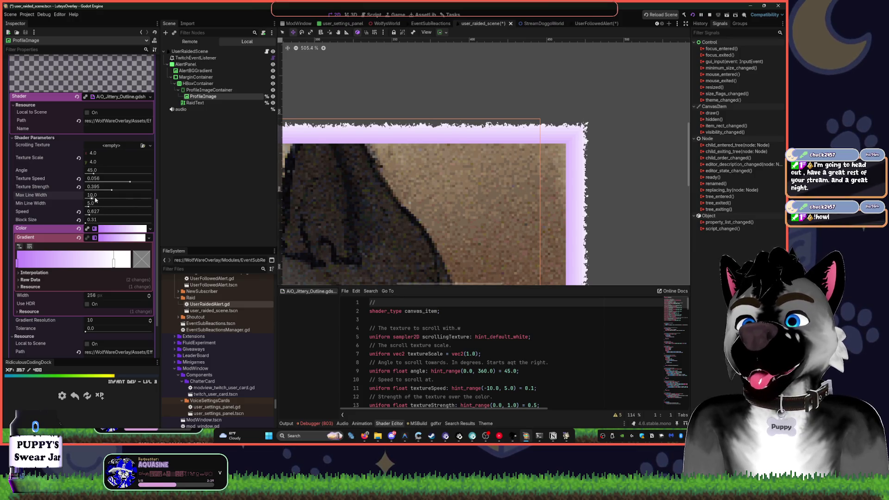
pyautogui.moveTo(90, 198); pyautogui.dragTo(86, 207)
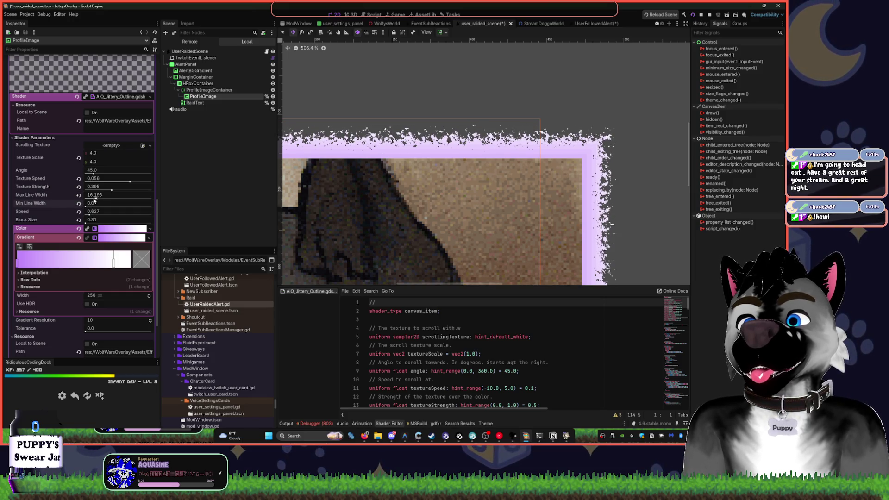
pyautogui.scroll(-4, 463, 161)
pyautogui.hotkey('ctrl', 's')
# - Start choosing a Scrolling Texture for the outline from the project's images
pyautogui.scroll(-3, 540, 186)
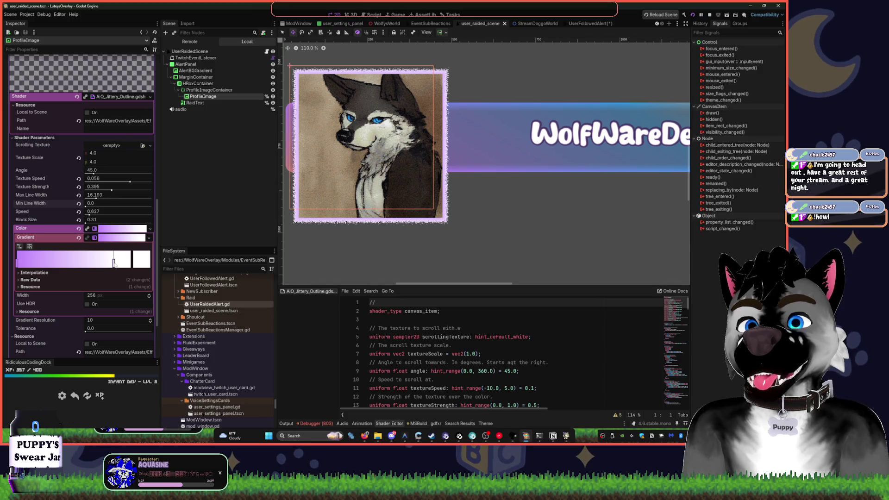
pyautogui.doubleClick(114, 263)
pyautogui.click(199, 137)
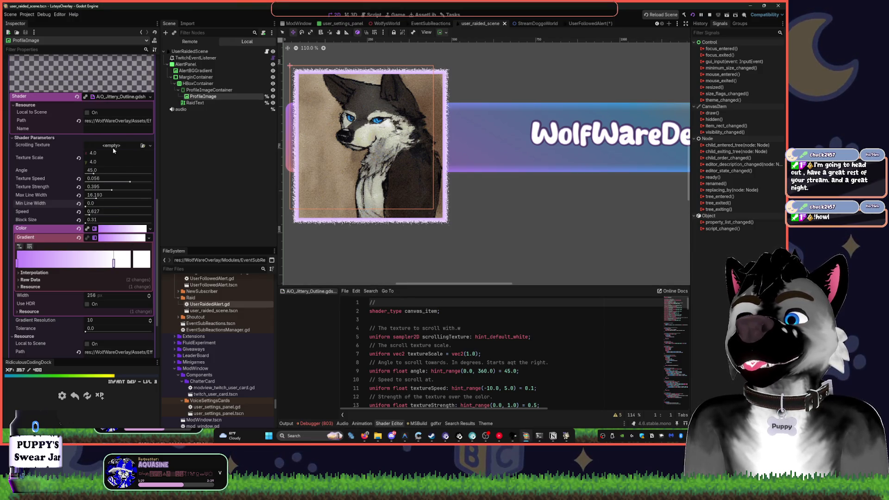
pyautogui.click(150, 146)
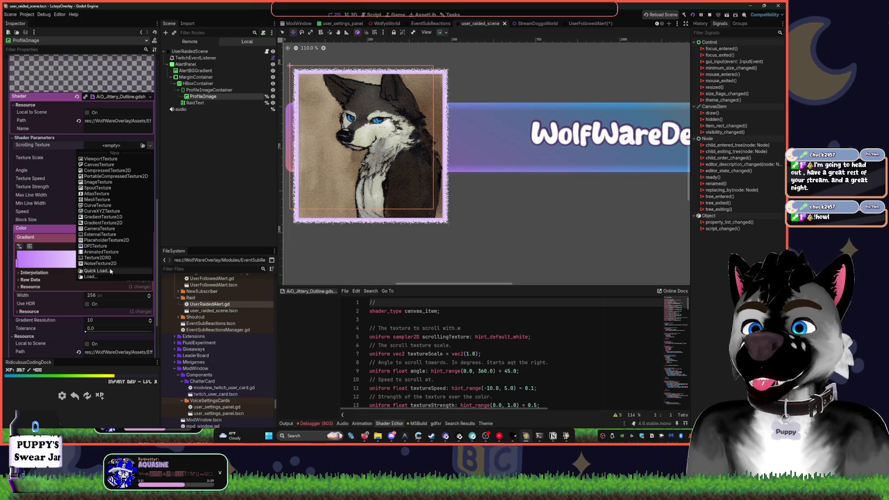
pyautogui.click(96, 271)
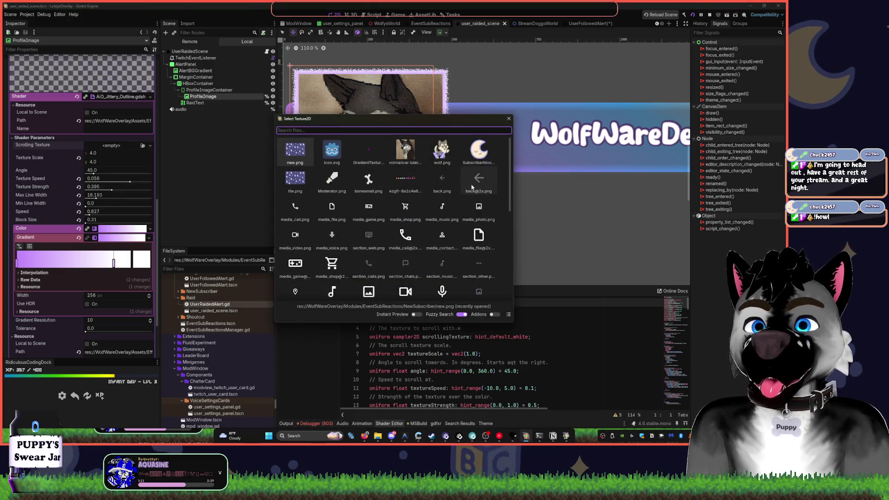
# - Assign the Background Tiling image as the outline shader's Scrolling Texture
pyautogui.scroll(-1, 454, 158)
pyautogui.scroll(-8, 453, 158)
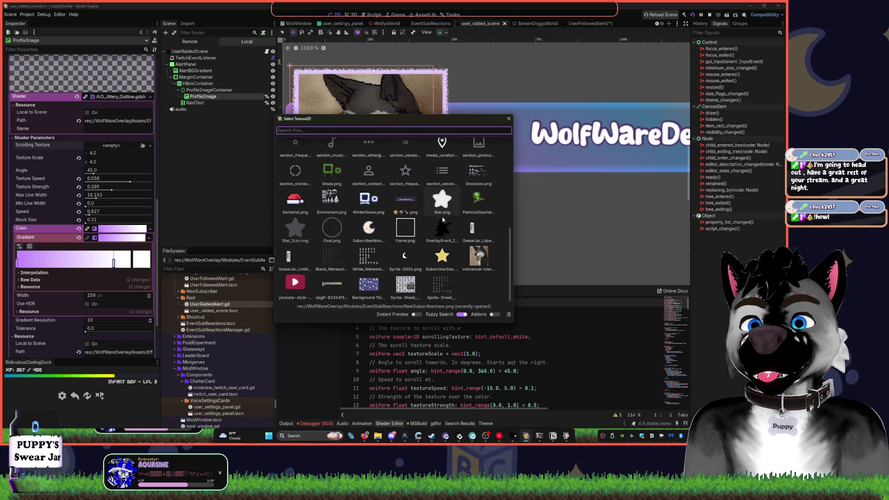
pyautogui.click(370, 291)
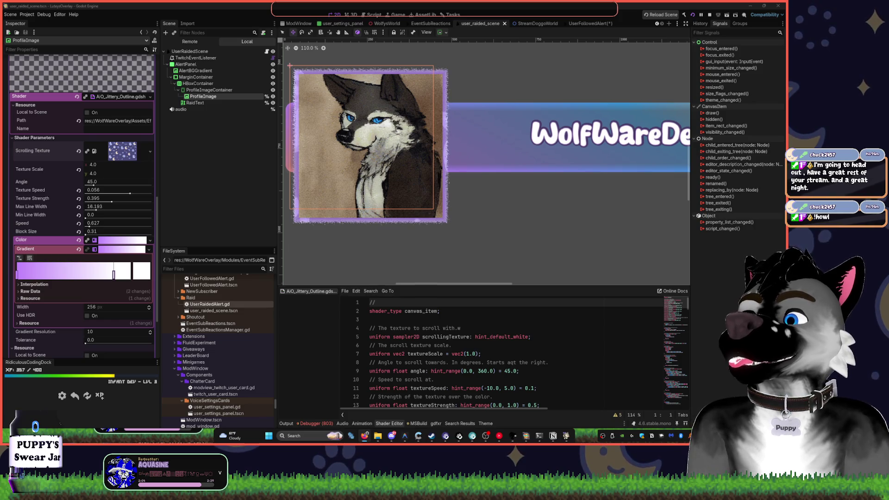
# - Launch Overwatch from the Steam tray icon's menu
pyautogui.scroll(-5, 537, 230)
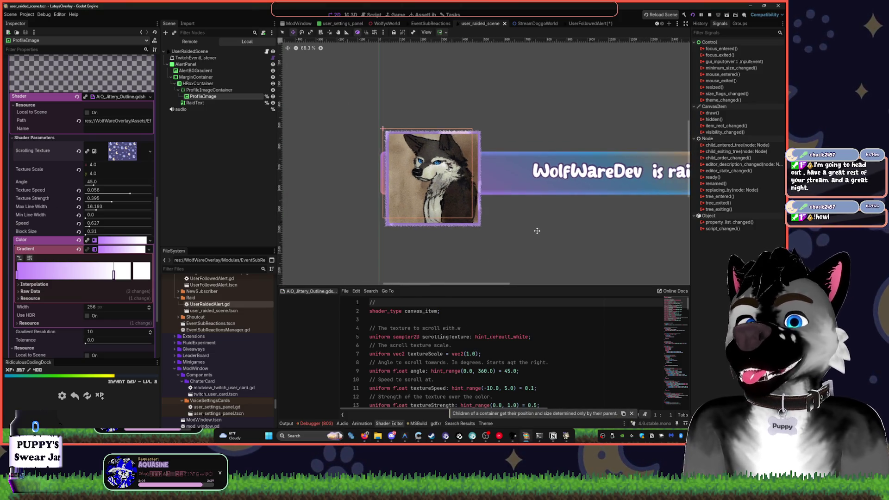
pyautogui.rightClick(726, 436)
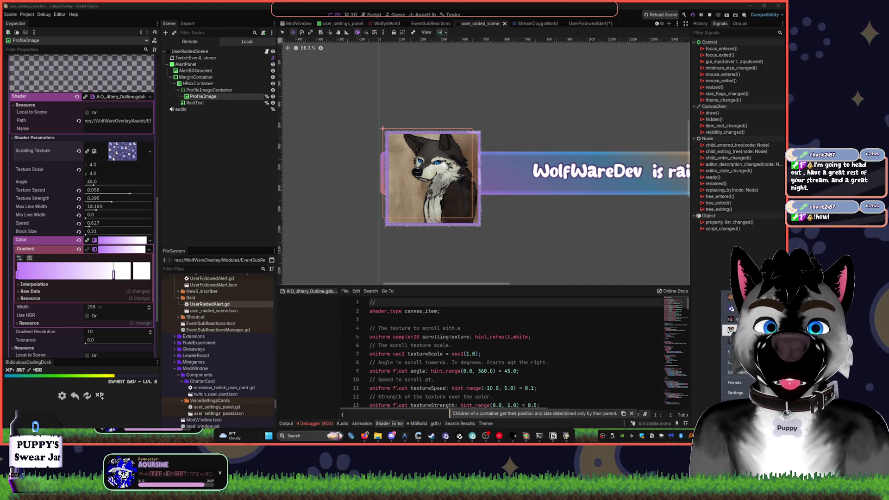
pyautogui.click(733, 330)
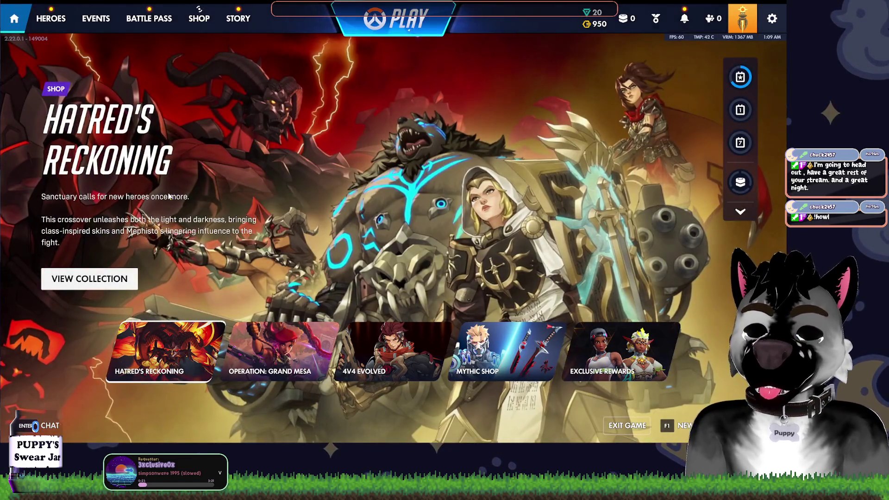
# - Open the Overwatch Friends list once the main menu has loaded
pyautogui.hotkey('shift', 'o')
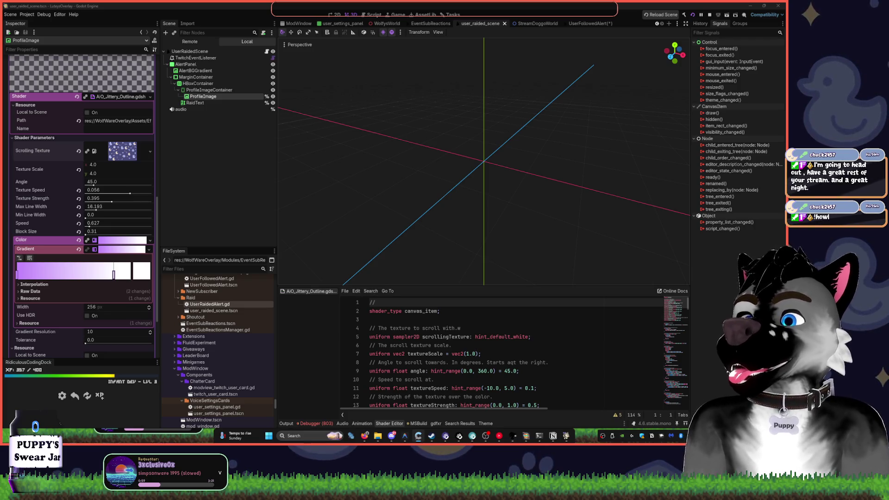
# - Open the user_settings_panel scene with its script in the Script workspace
pyautogui.click(356, 180)
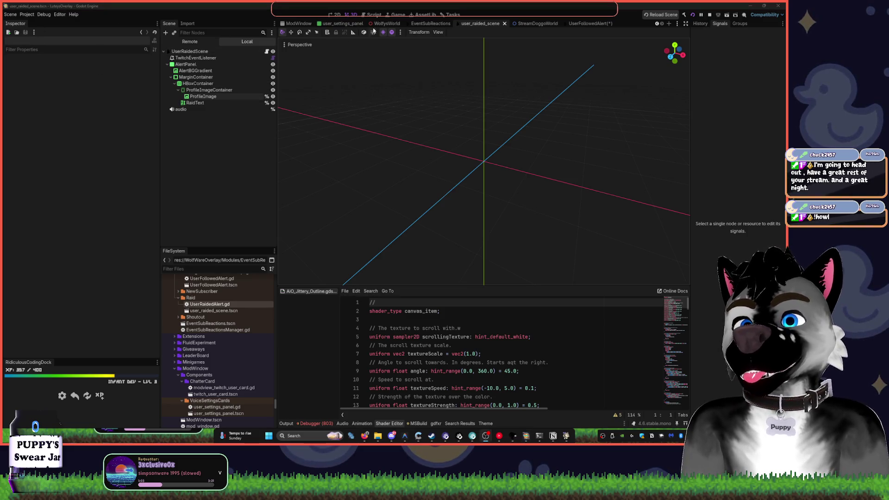
pyautogui.click(304, 23)
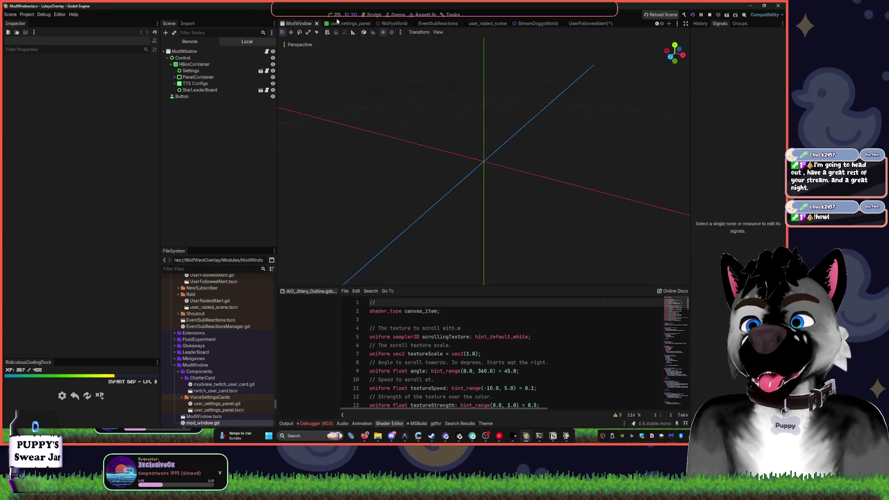
pyautogui.click(374, 14)
pyautogui.click(348, 24)
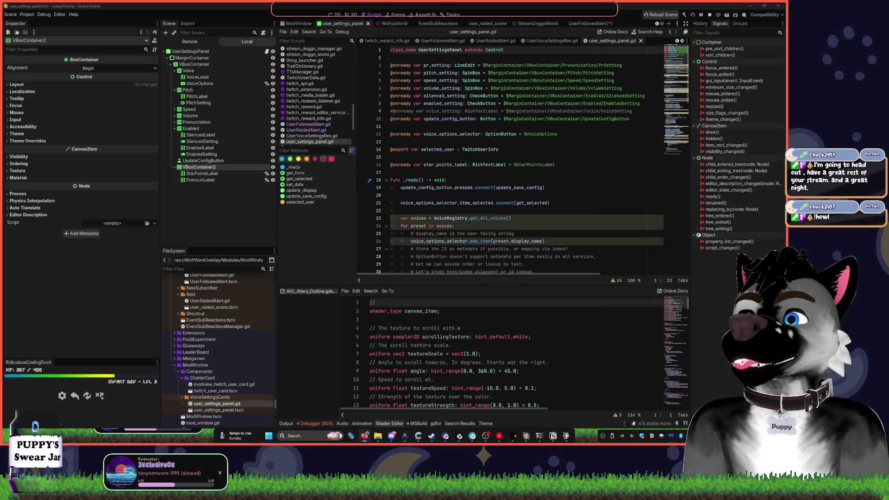
# - Widen the script editor by narrowing the Inspector and Scene docks
pyautogui.click(482, 249)
pyautogui.scroll(-15, 520, 209)
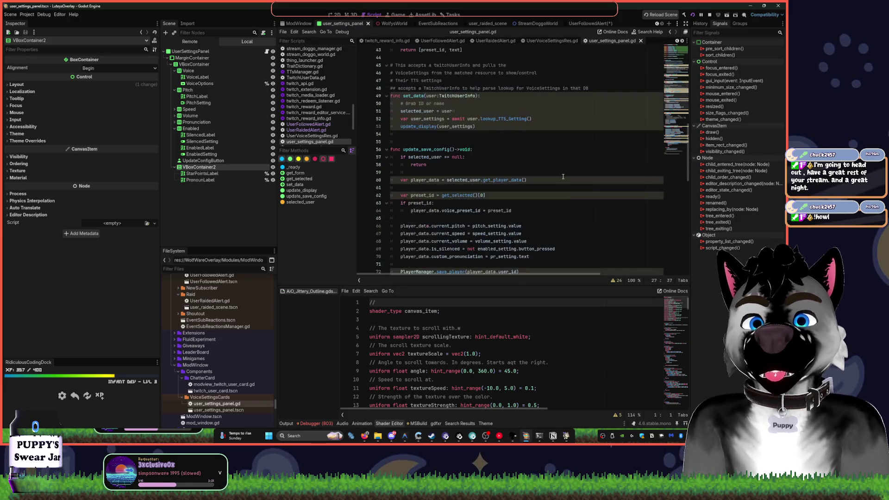
pyautogui.click(523, 126)
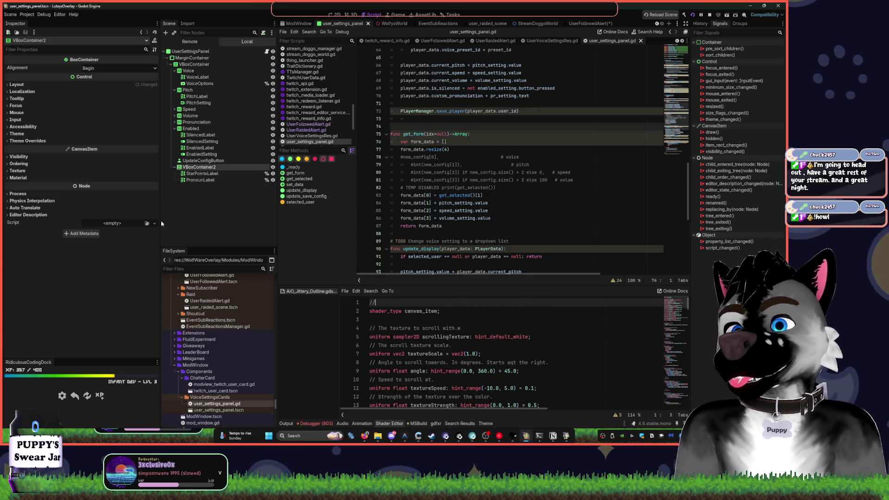
pyautogui.moveTo(159, 206); pyautogui.dragTo(82, 213)
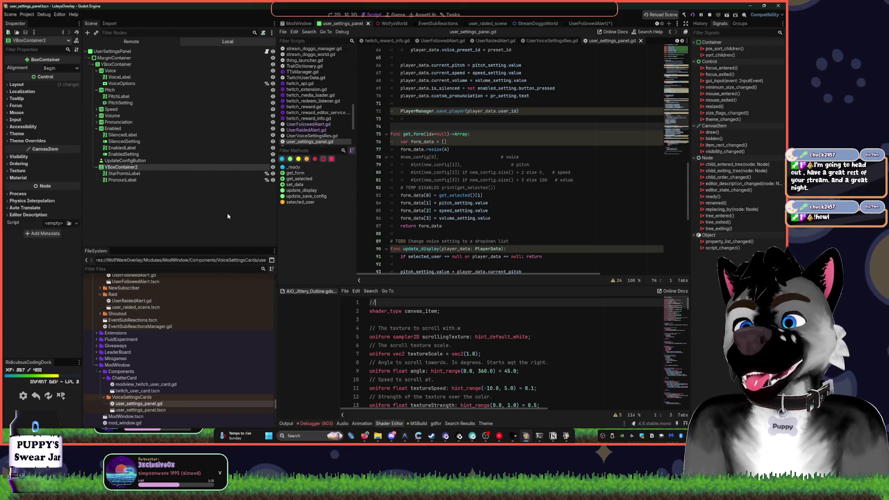
pyautogui.moveTo(278, 226); pyautogui.dragTo(166, 226)
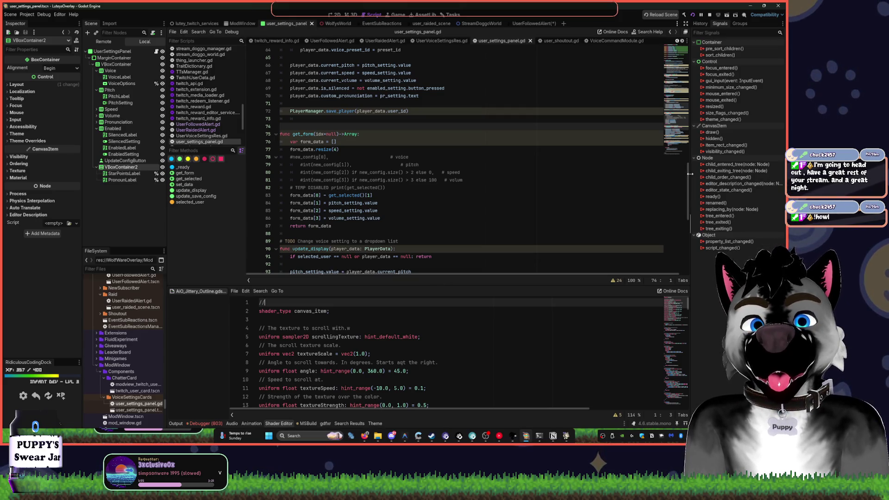
pyautogui.moveTo(681, 134); pyautogui.dragTo(674, 159)
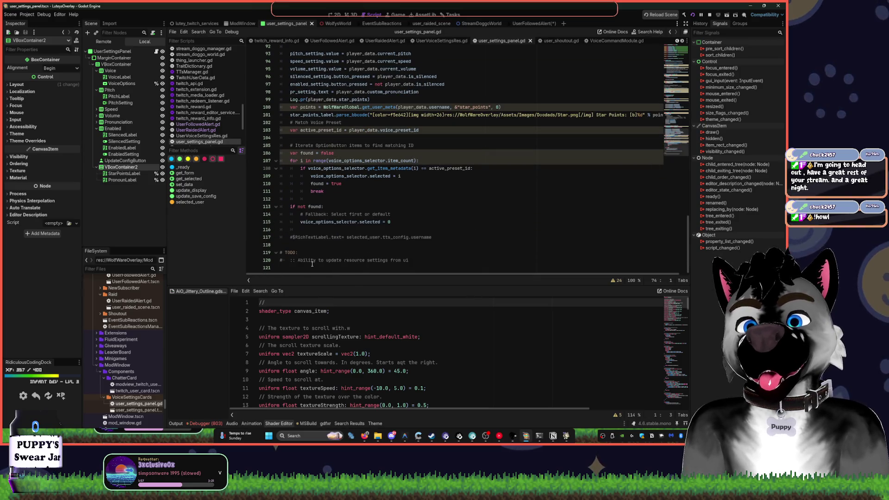
# - Delete the trailing TODO comment and commented-out label line at the script's end
pyautogui.moveTo(296, 241); pyautogui.dragTo(416, 269)
pyautogui.press('Delete')
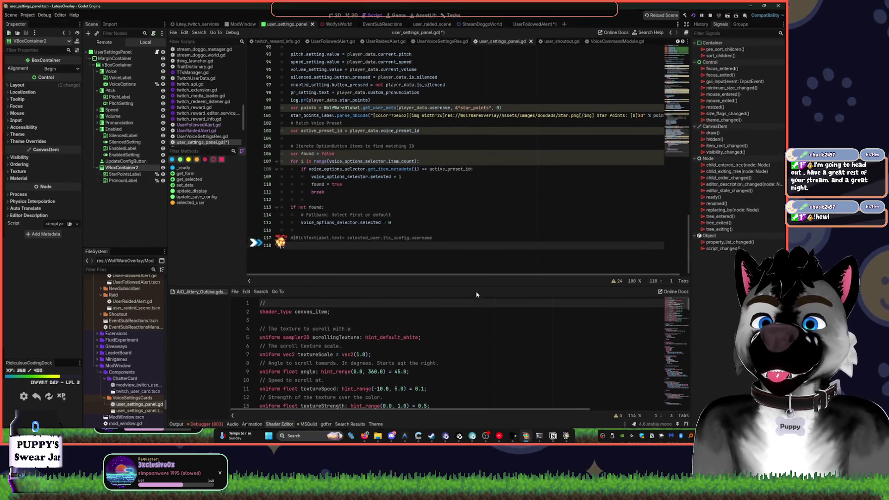
pyautogui.click(254, 237)
pyautogui.press('BackSpace')
pyautogui.press('BackSpace')
pyautogui.press('BackSpace')
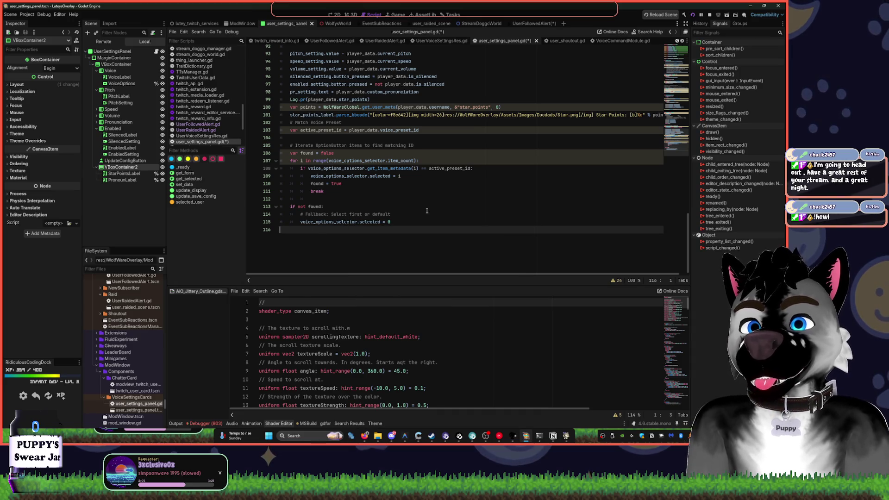
# - Scroll back up through the script and bring up the Notion workspace
pyautogui.scroll(5, 350, 224)
pyautogui.scroll(3, 409, 215)
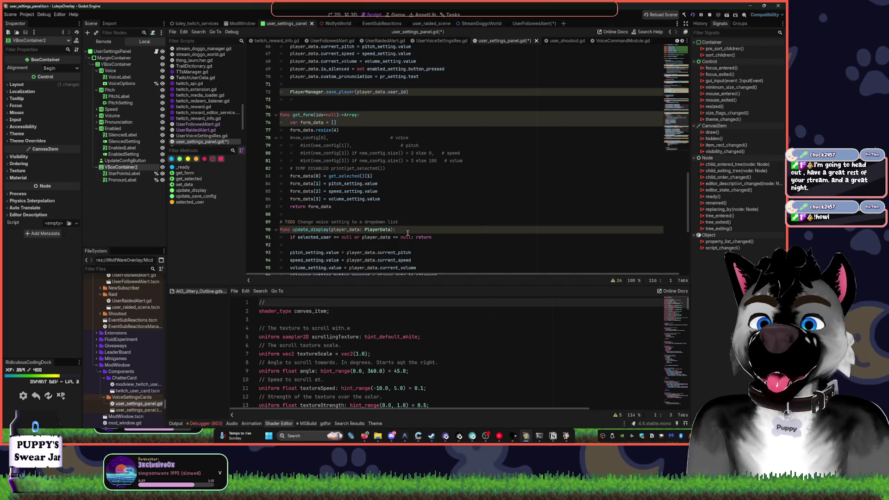
pyautogui.scroll(2, 496, 252)
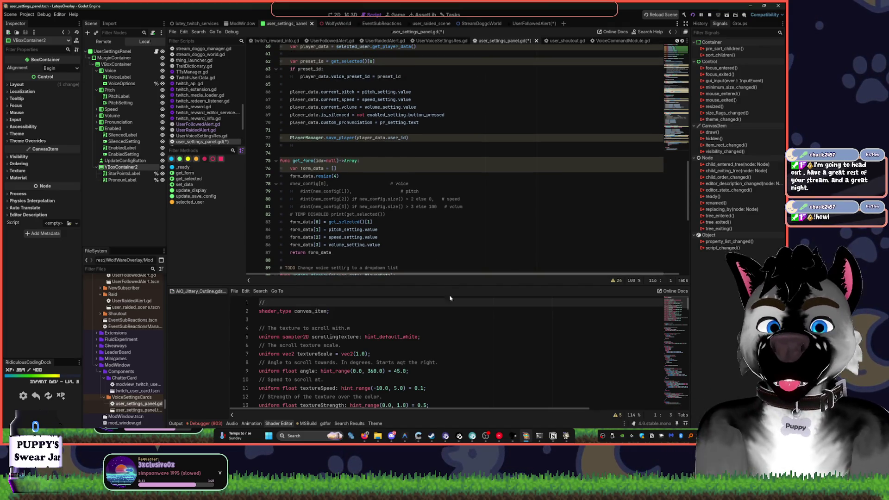
pyautogui.click(420, 435)
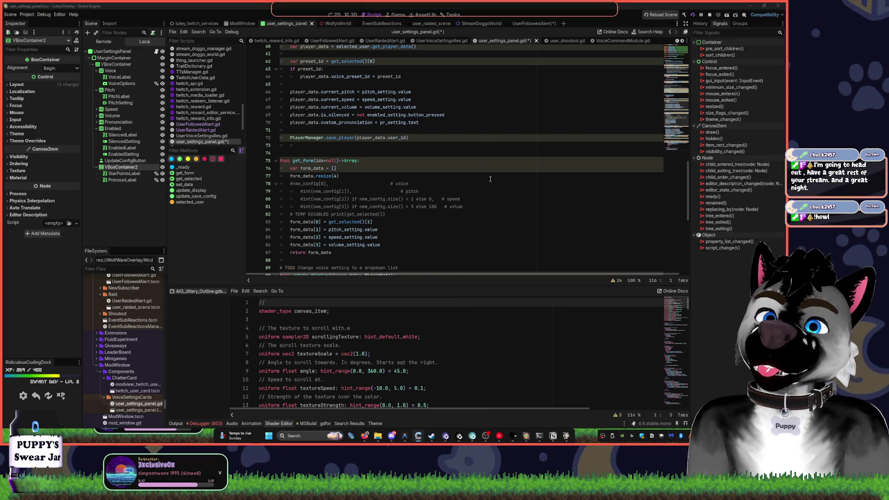
pyautogui.scroll(3, 490, 179)
pyautogui.scroll(3, 470, 172)
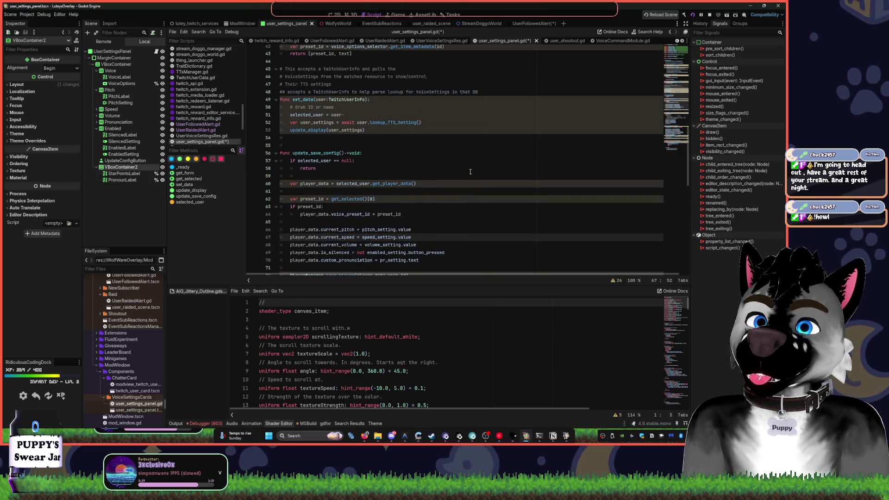
pyautogui.scroll(1, 472, 169)
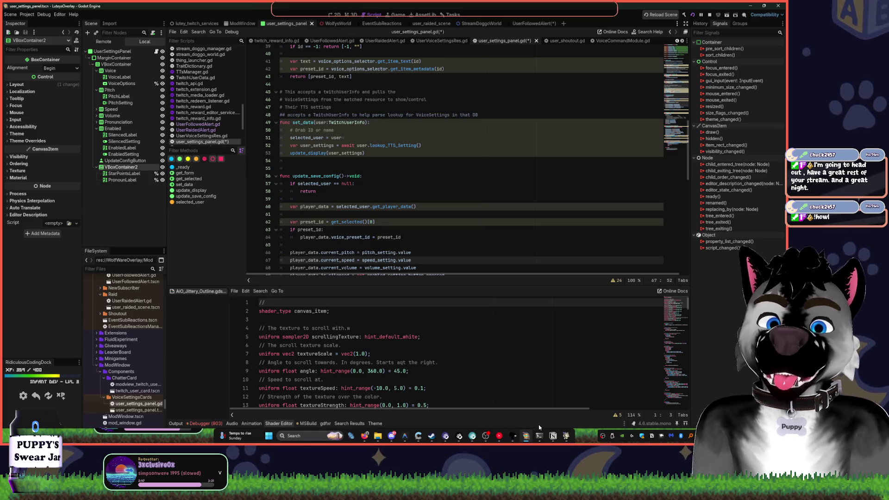
pyautogui.click(552, 436)
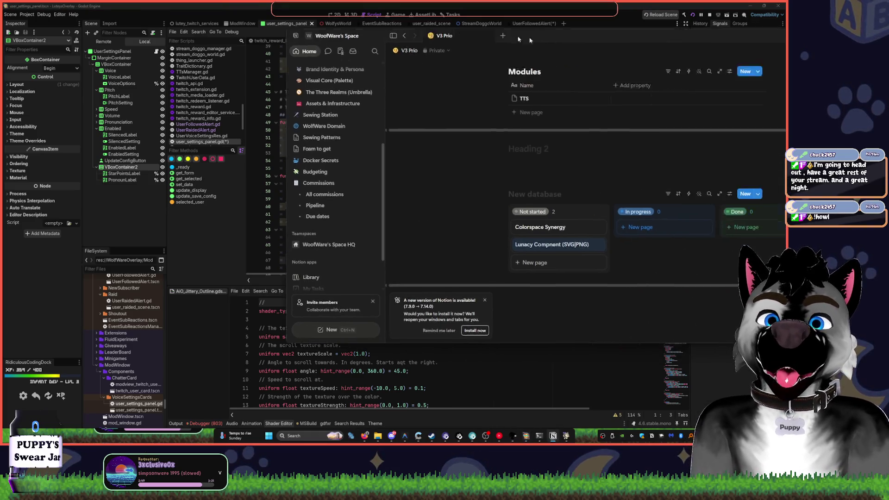
# - Return from Notion to the editor's task board and delete the Swear Jar card
pyautogui.click(512, 9)
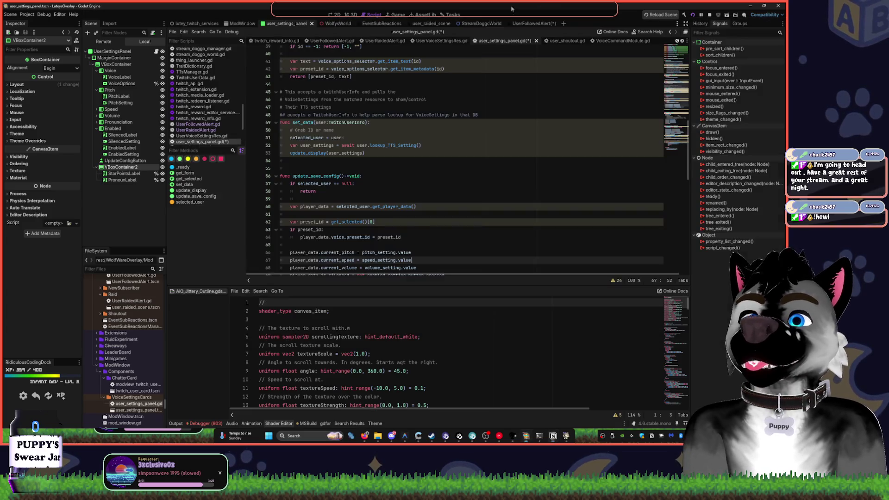
pyautogui.click(450, 13)
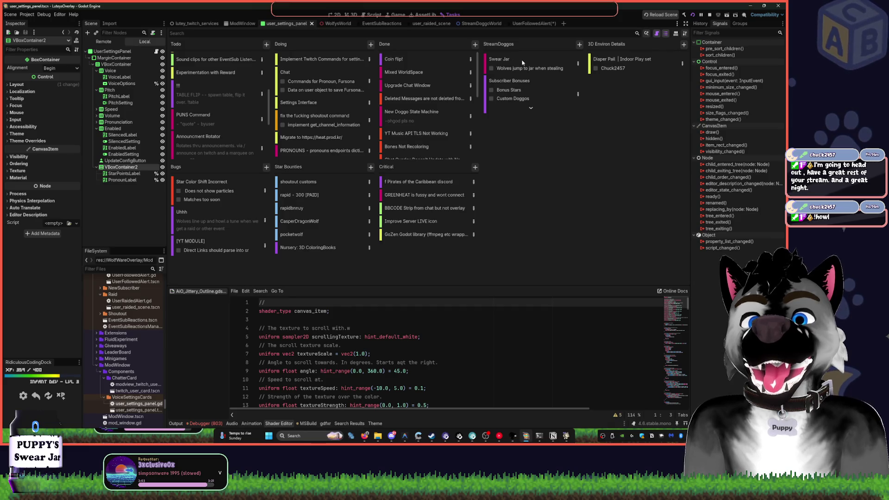
pyautogui.click(577, 59)
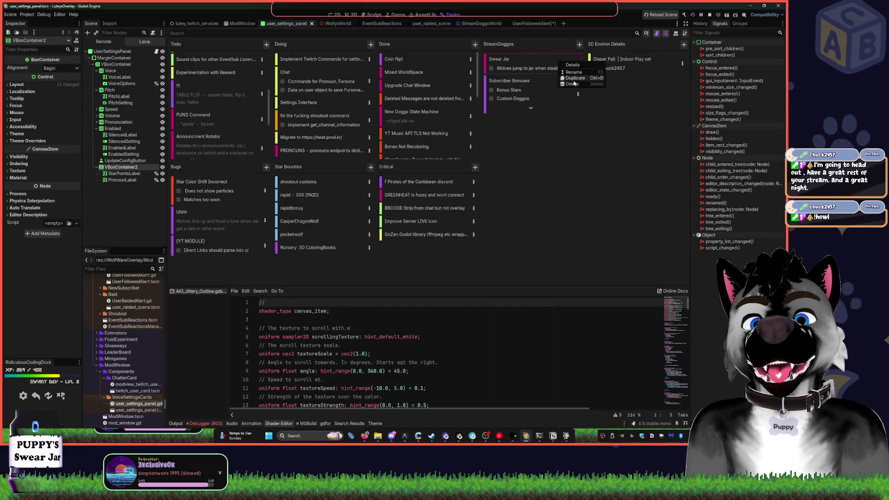
pyautogui.click(572, 84)
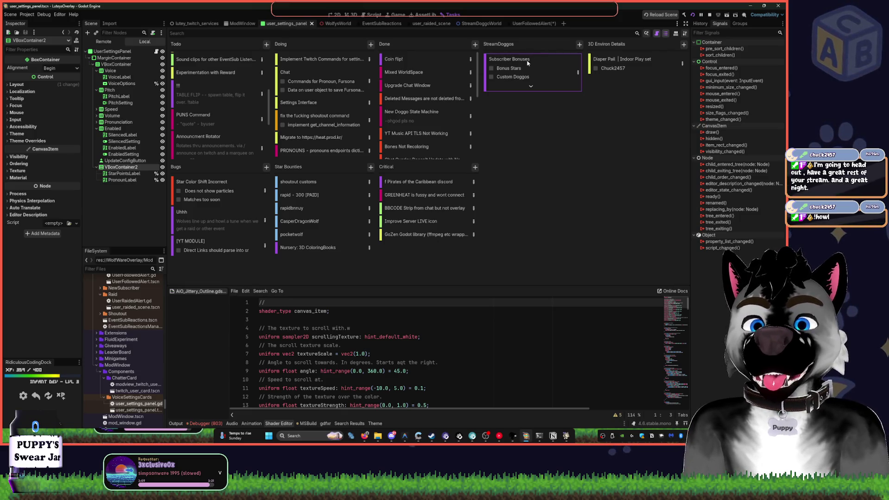
# - Reposition the Reduce Swear Jar Scale card on the board
pyautogui.scroll(-5, 430, 138)
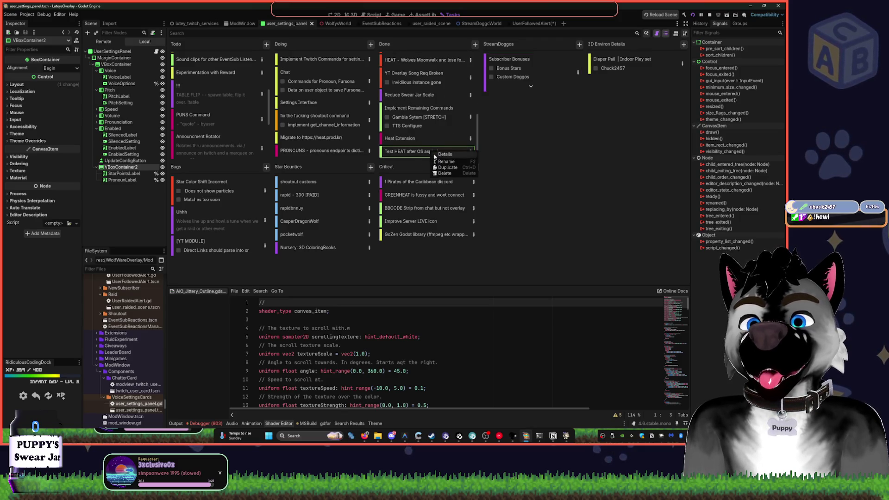
pyautogui.scroll(1, 408, 151)
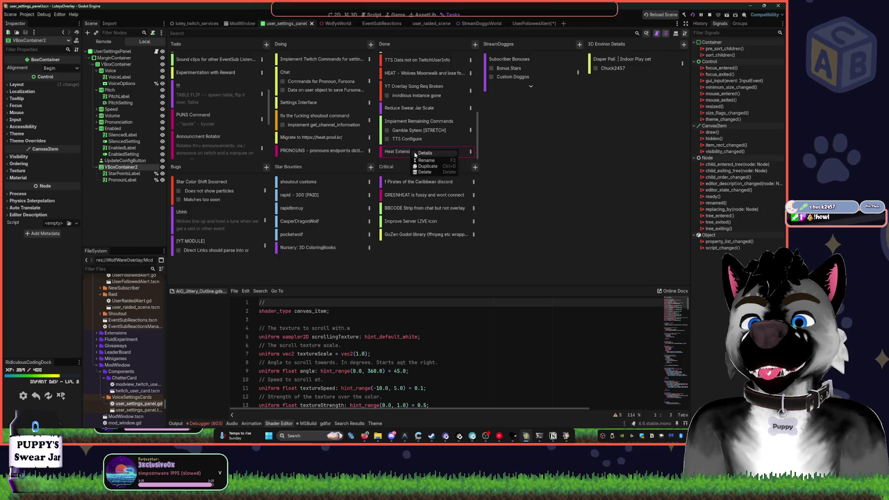
pyautogui.scroll(1, 419, 153)
pyautogui.click(421, 152)
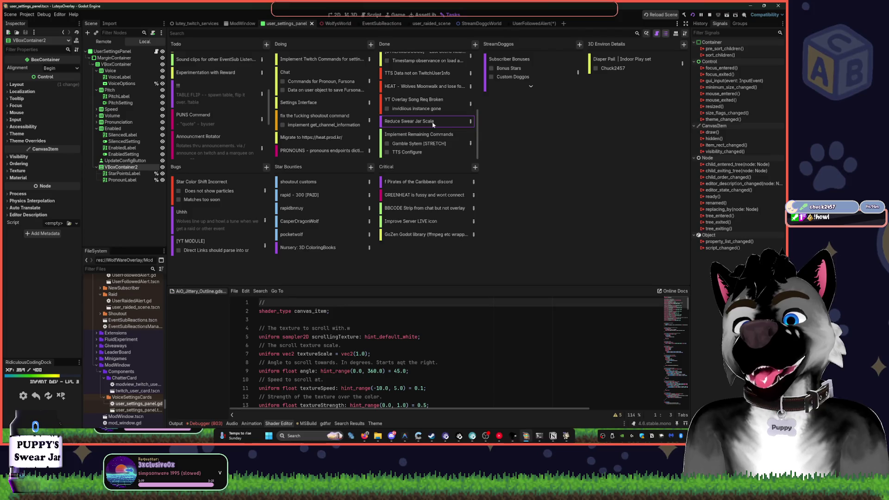
pyautogui.scroll(1, 427, 148)
pyautogui.moveTo(425, 151); pyautogui.dragTo(444, 168)
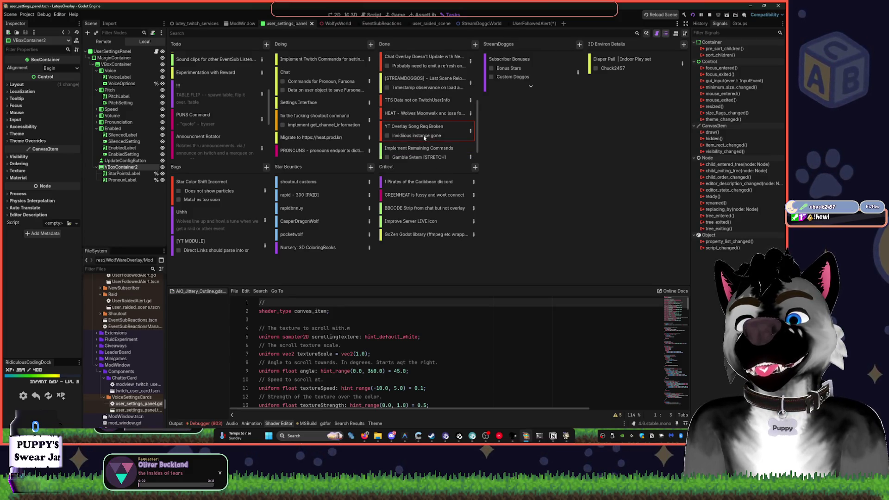
pyautogui.scroll(1, 424, 144)
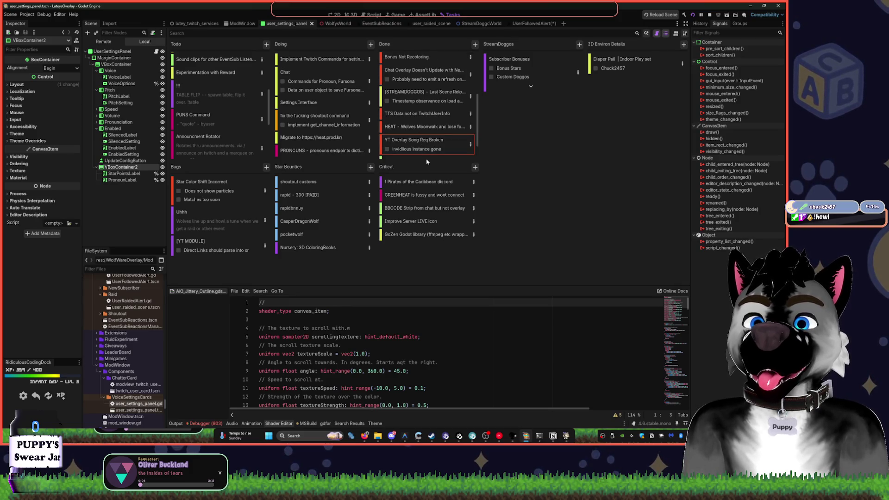
# - Check the YT Overlay Song Req Broken card's options and leave it unchanged in Done
pyautogui.rightClick(428, 143)
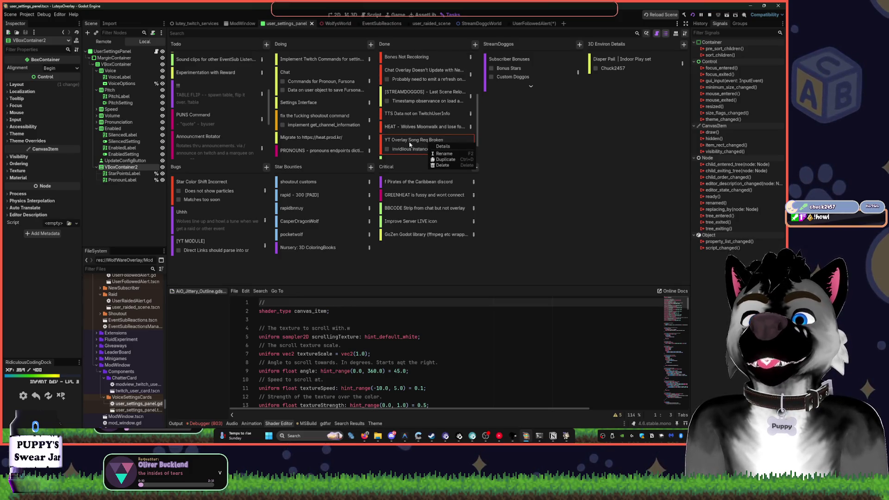
pyautogui.click(414, 158)
pyautogui.scroll(2, 415, 140)
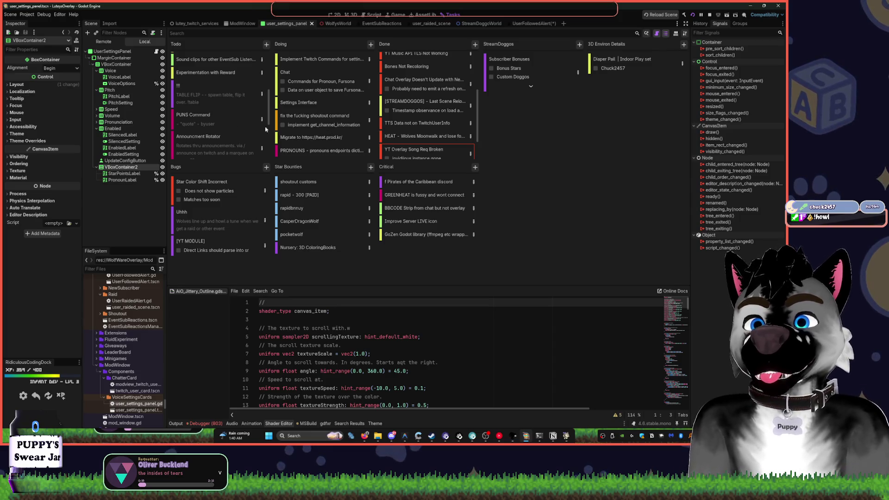
# - Move Control Panel IN editor to Done and the WolfWare splash screen anims card to Critical's bottom
pyautogui.scroll(5, 216, 102)
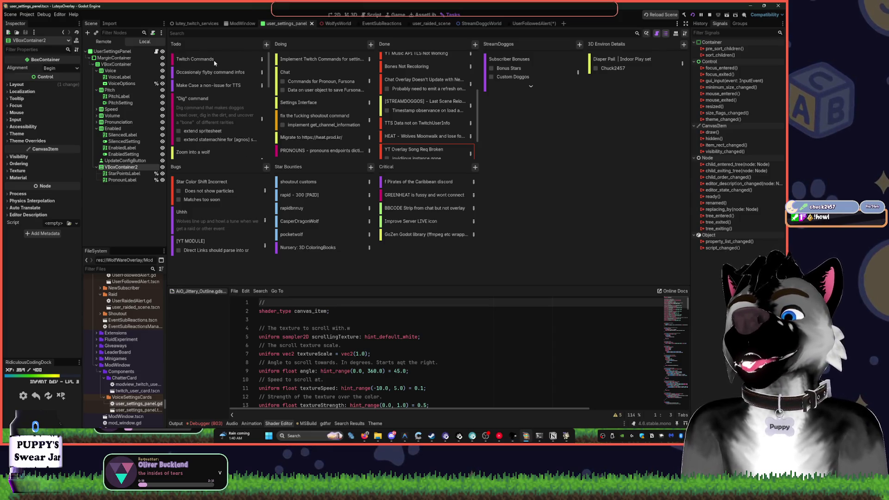
pyautogui.scroll(-1, 216, 88)
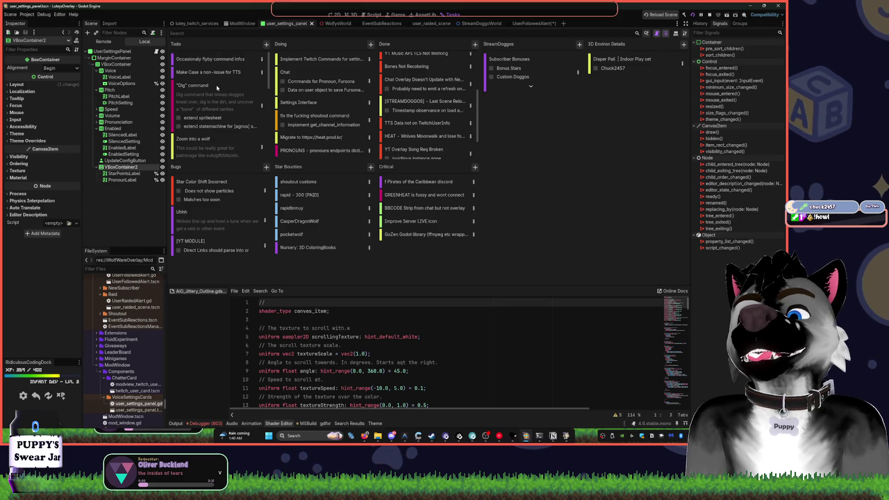
pyautogui.scroll(-5, 214, 69)
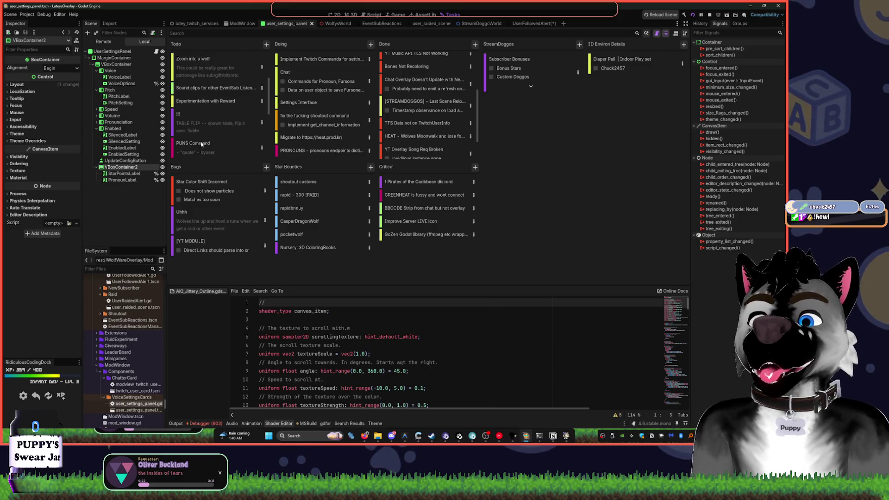
pyautogui.scroll(-5, 211, 83)
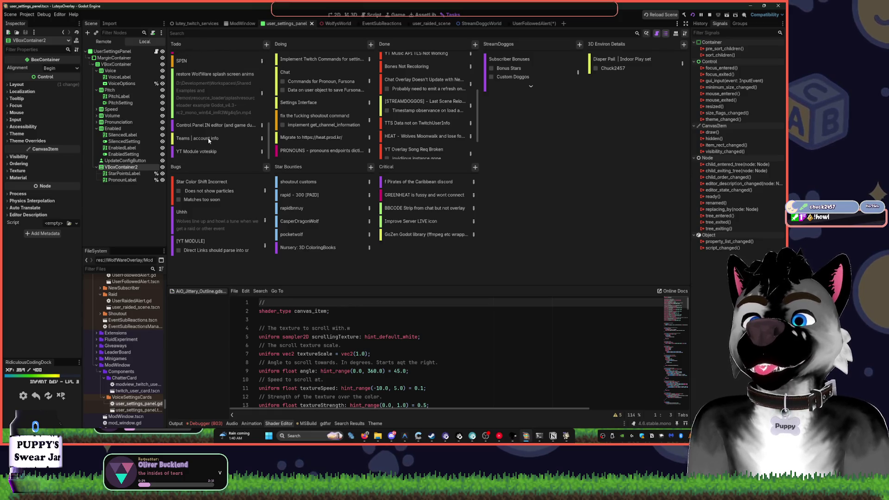
pyautogui.click(213, 151)
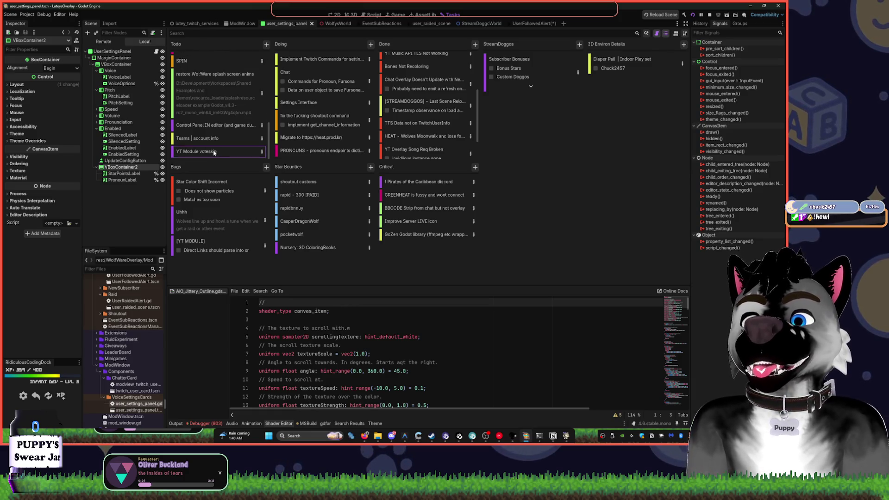
pyautogui.click(211, 143)
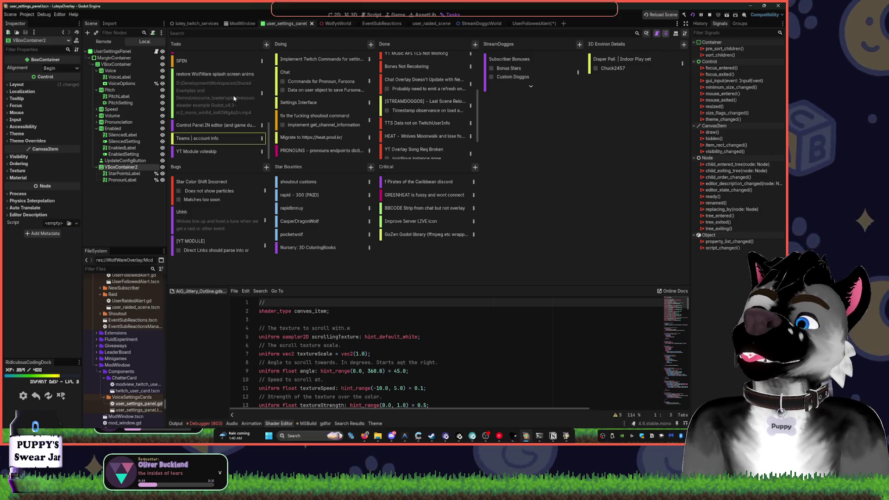
pyautogui.click(196, 127)
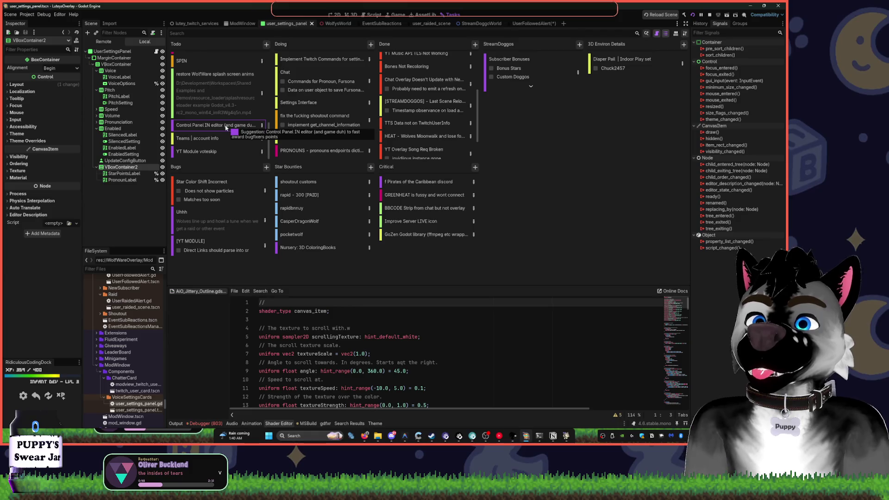
pyautogui.moveTo(216, 130); pyautogui.dragTo(411, 139)
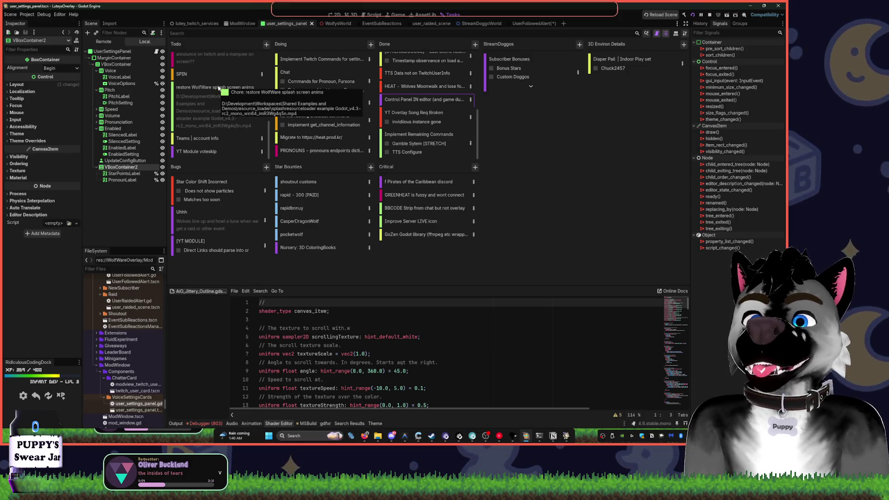
pyautogui.click(225, 104)
pyautogui.moveTo(198, 88); pyautogui.dragTo(414, 242)
# - Delete the Make Case a non-issue for TTS card
pyautogui.scroll(5, 231, 106)
pyautogui.click(217, 62)
pyautogui.click(218, 73)
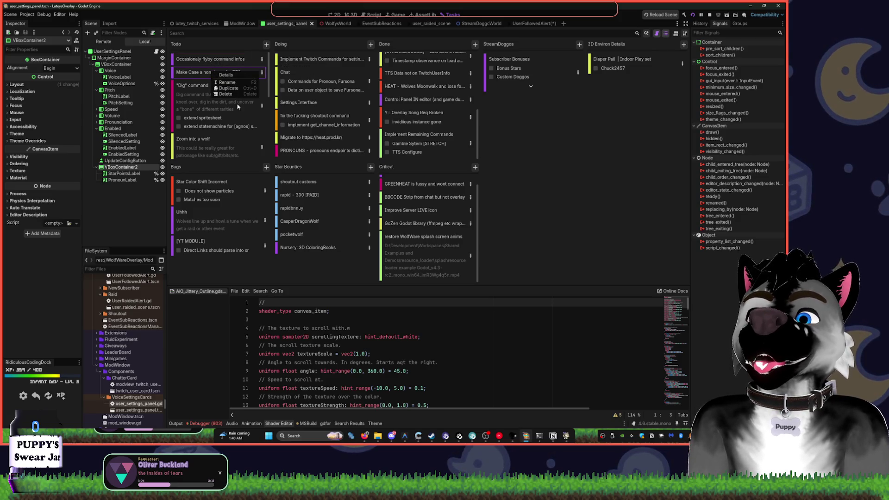
pyautogui.press('Delete')
# - Review the Dig command task's full details and description, then close them
pyautogui.click(234, 115)
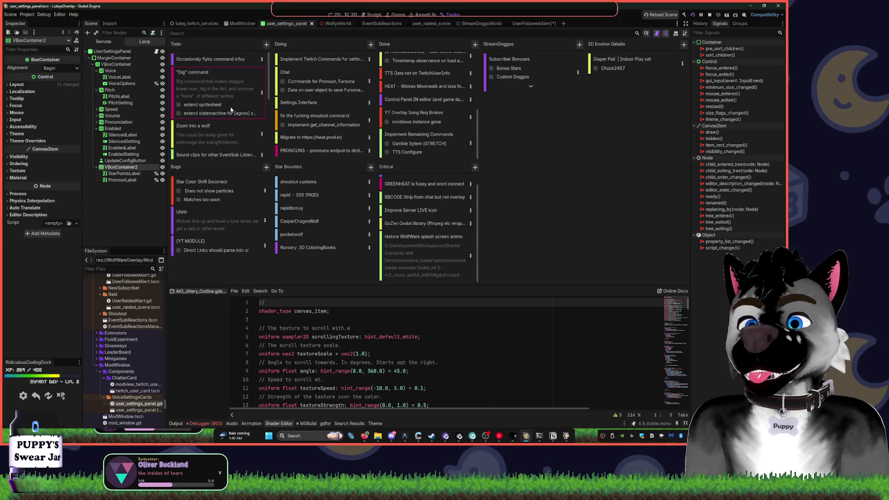
pyautogui.moveTo(220, 83)
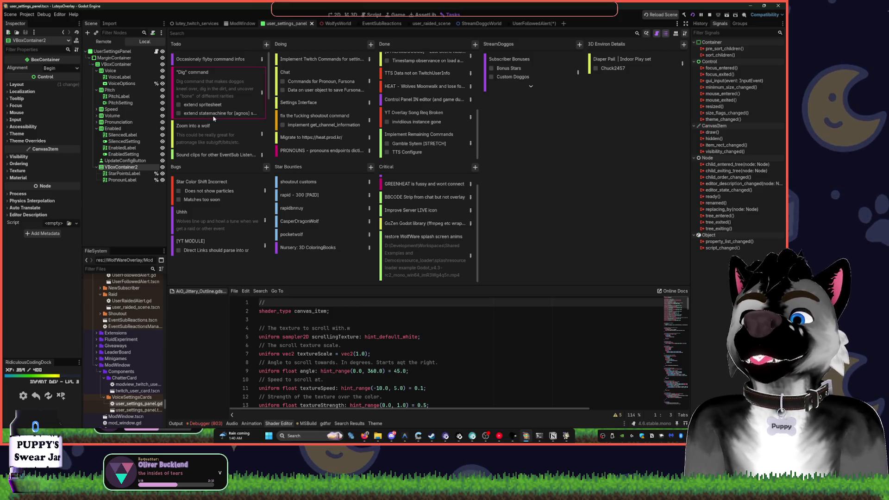
pyautogui.scroll(-2, 214, 119)
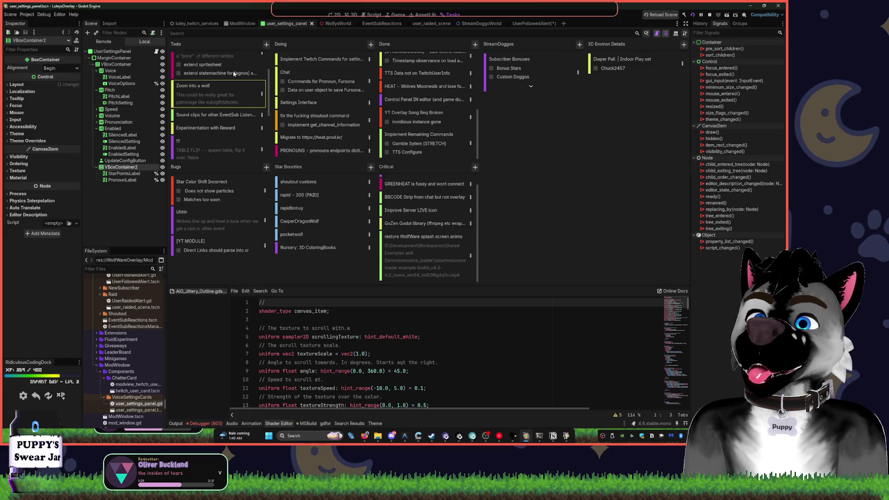
pyautogui.scroll(2, 231, 73)
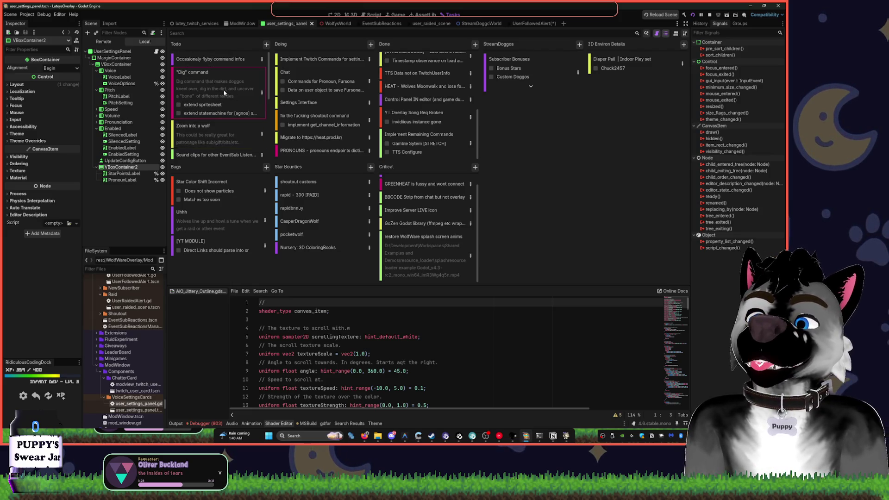
pyautogui.doubleClick(235, 94)
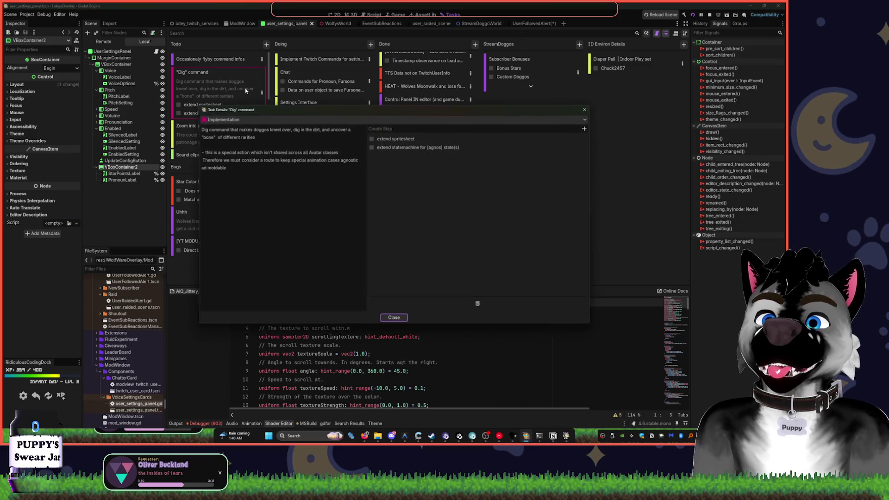
pyautogui.click(316, 173)
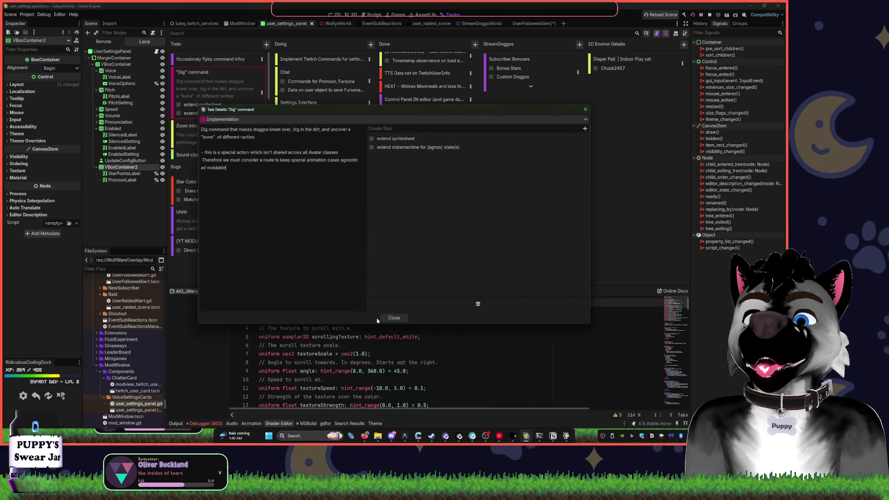
pyautogui.click(393, 318)
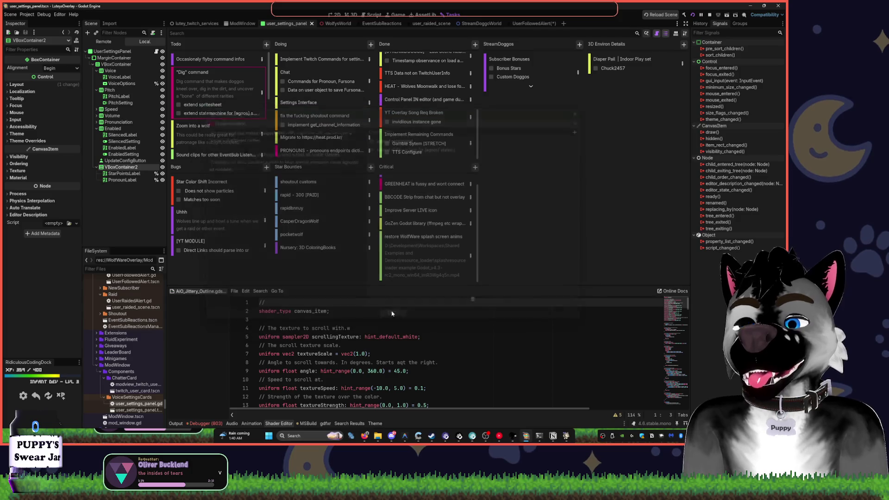
pyautogui.moveTo(243, 94)
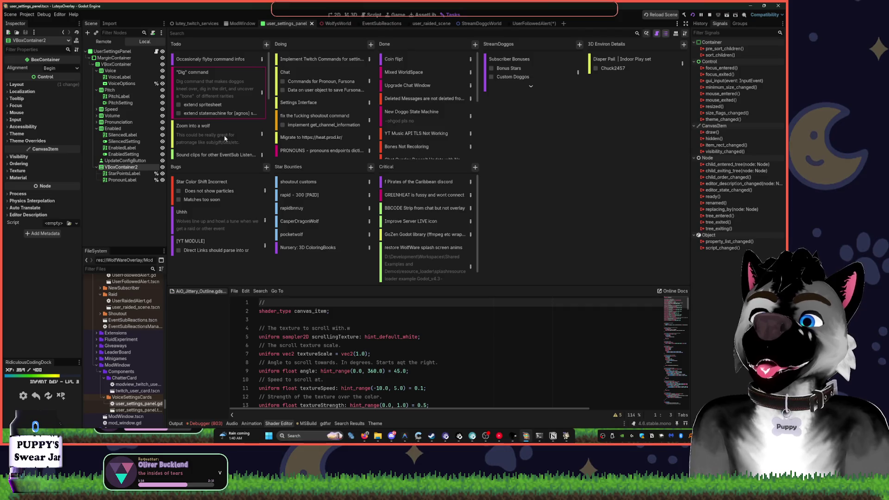
pyautogui.moveTo(235, 130)
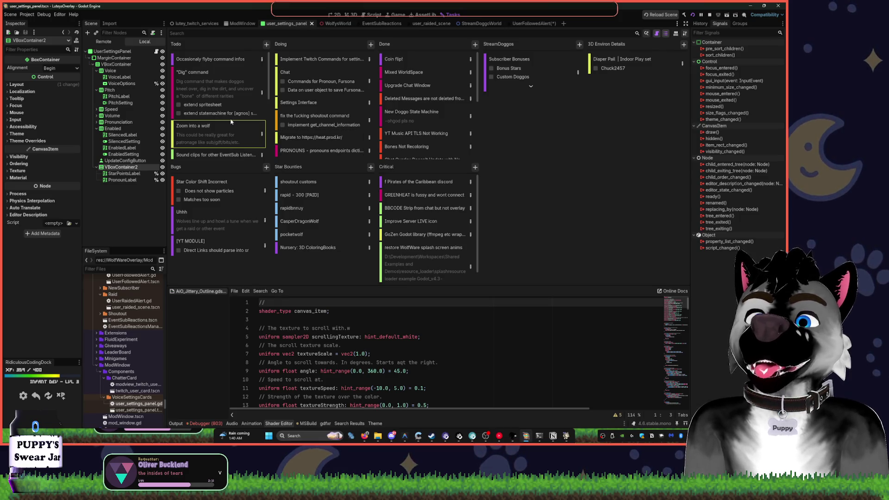
pyautogui.scroll(-2, 228, 114)
pyautogui.moveTo(229, 114)
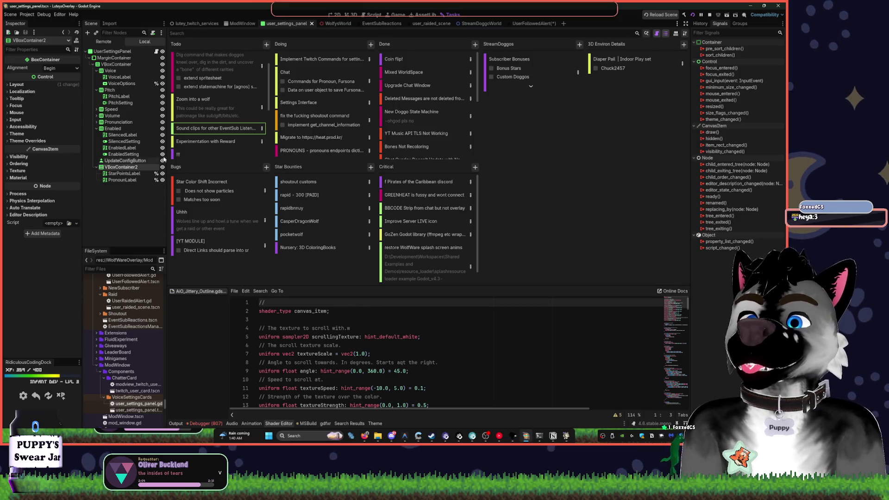
# - Move the Sound clips for other EventSub Listeners card into Doing below Settings Interface
pyautogui.rightClick(230, 148)
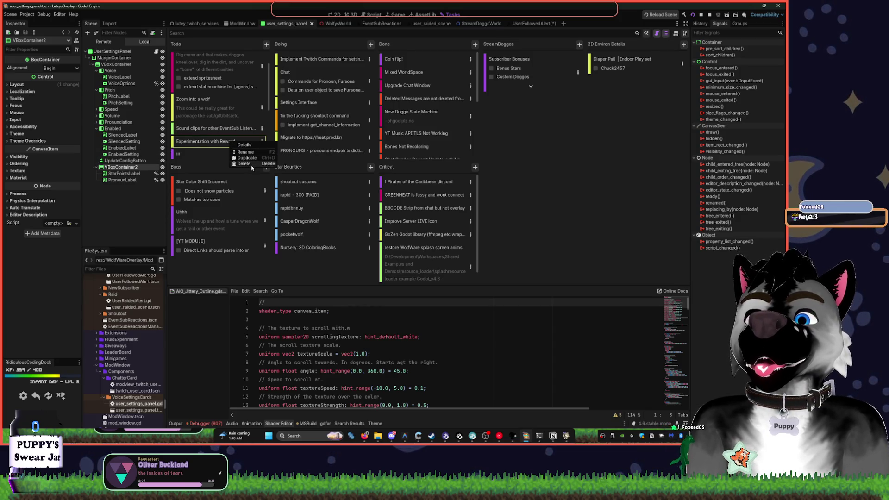
pyautogui.click(381, 171)
pyautogui.moveTo(202, 138); pyautogui.dragTo(315, 118)
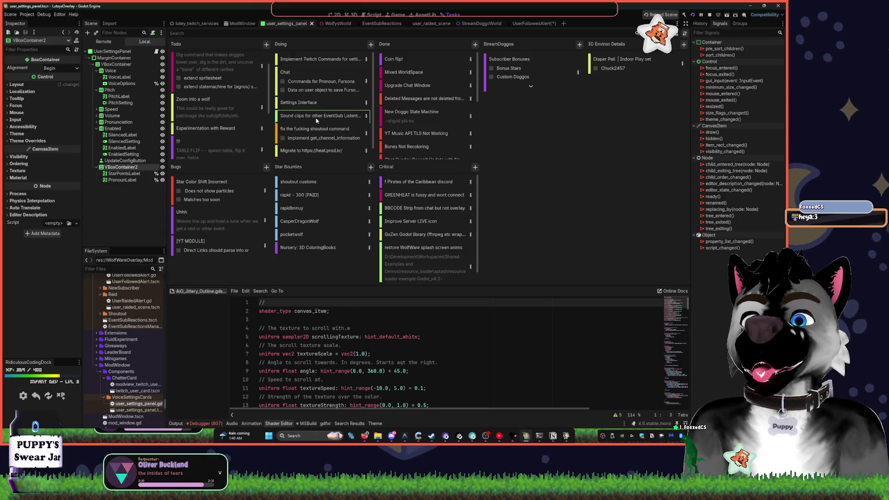
# - Delete the Star Color Shift Incorrect bug card via its context menu
pyautogui.scroll(-3, 221, 151)
pyautogui.scroll(-1, 221, 152)
pyautogui.click(206, 143)
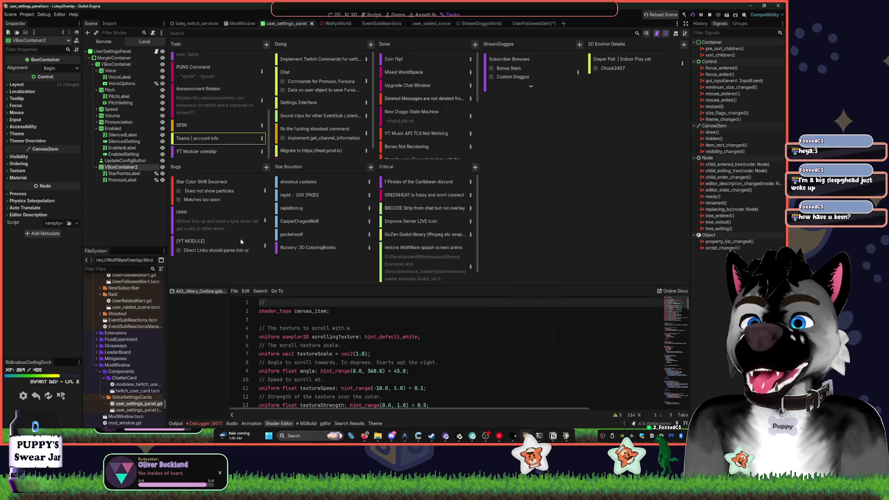
pyautogui.click(234, 188)
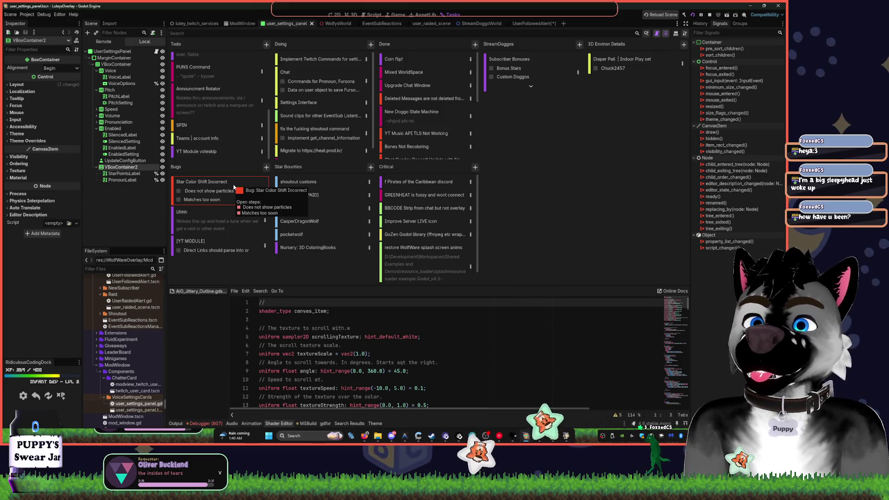
pyautogui.rightClick(241, 183)
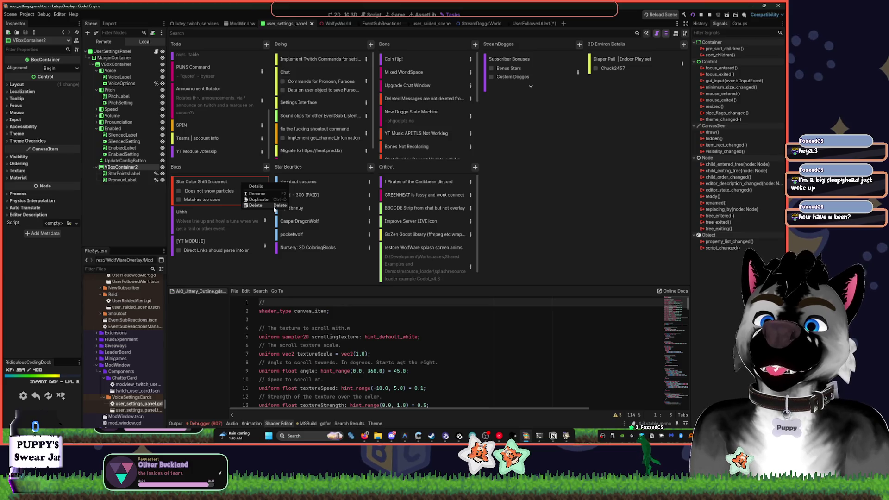
pyautogui.click(275, 205)
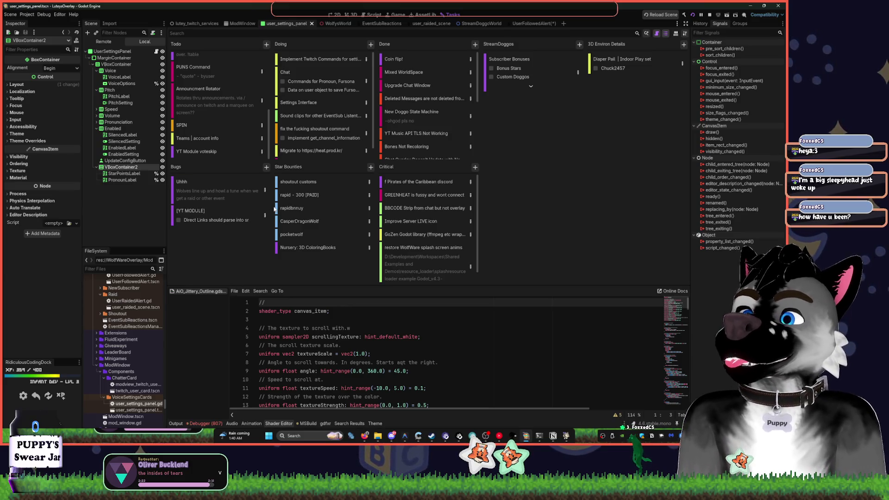
pyautogui.click(230, 194)
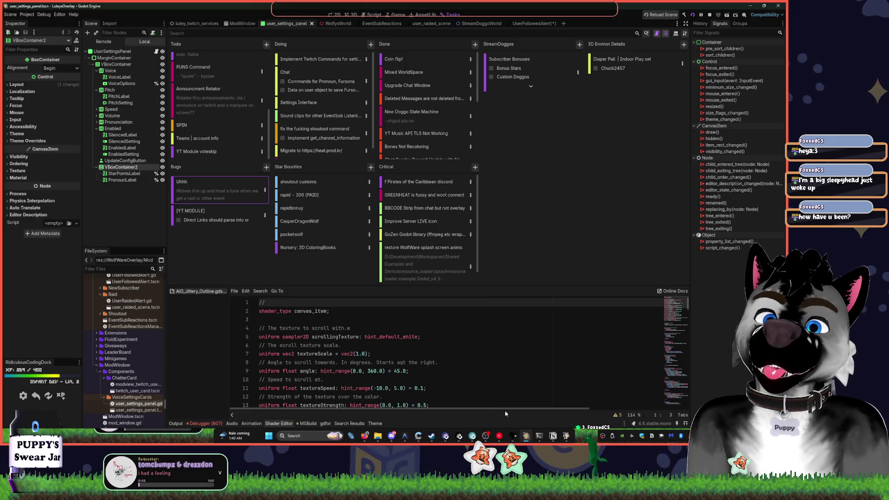
# - Delete the Experimentation with Reward card
pyautogui.moveTo(500, 436)
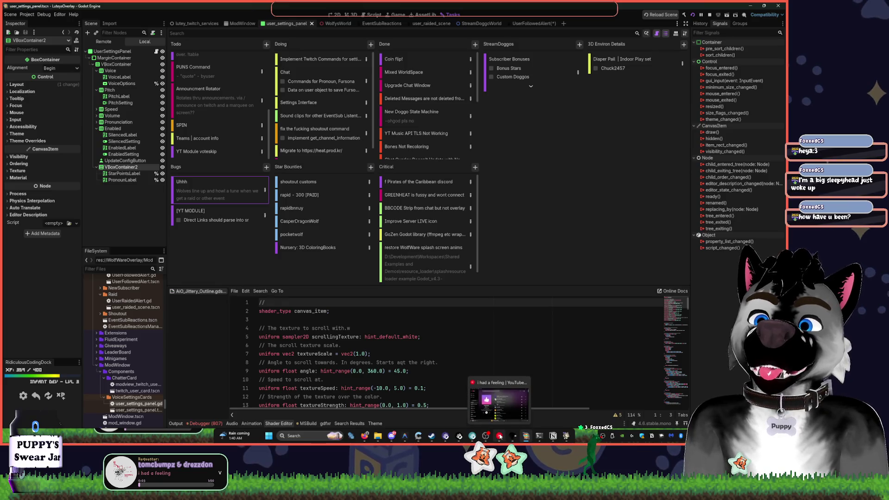
pyautogui.click(266, 217)
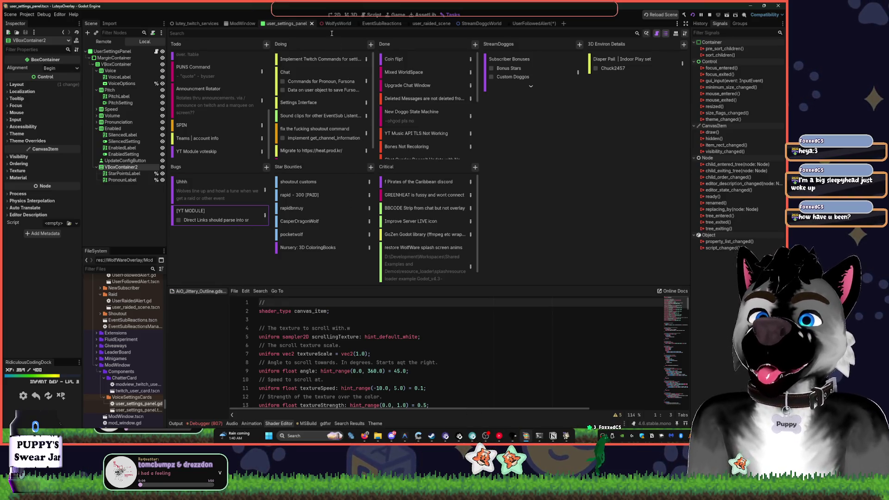
pyautogui.click(321, 63)
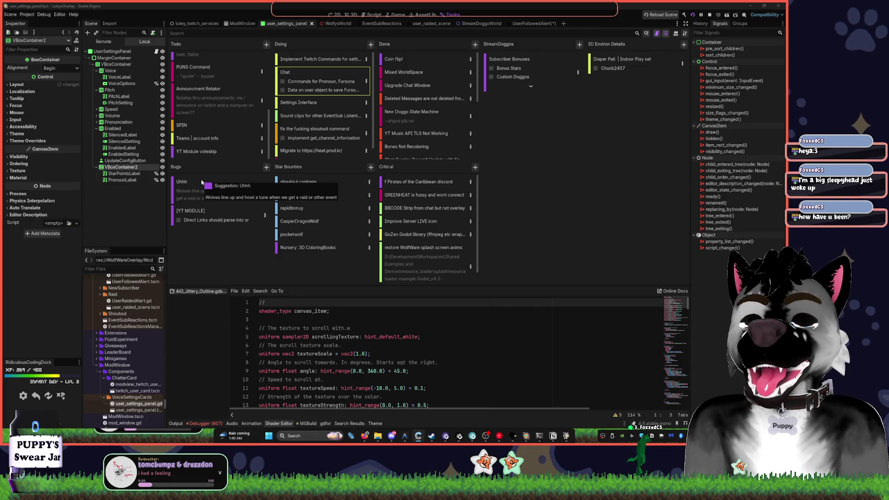
pyautogui.click(229, 150)
pyautogui.scroll(5, 218, 63)
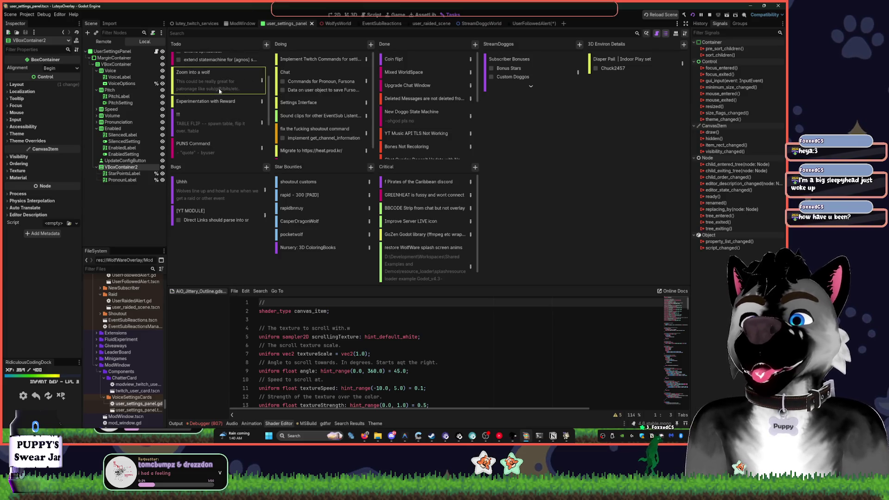
pyautogui.rightClick(225, 102)
pyautogui.click(237, 124)
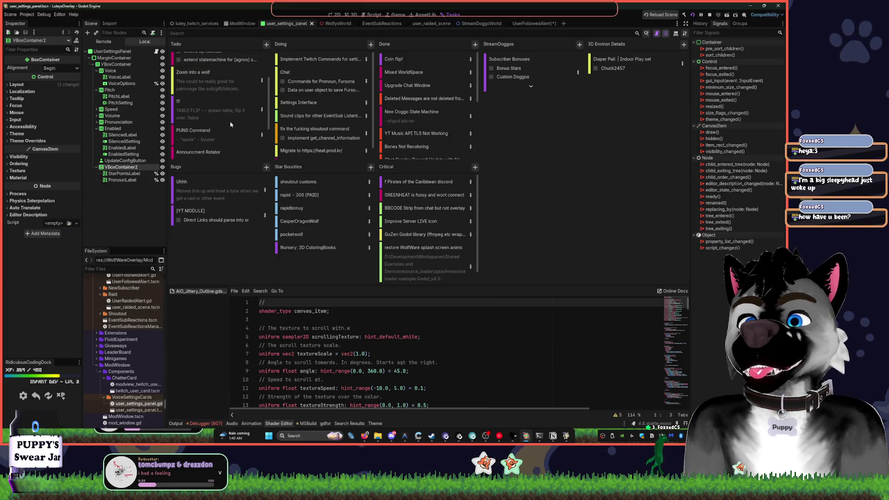
# - Move TABLE FLIP and Dig command into Star Bounties and the PUNS Command card out of Todo
pyautogui.moveTo(197, 112)
pyautogui.mouseDown()
pyautogui.moveTo(370, 204)
pyautogui.moveTo(319, 259)
pyautogui.moveTo(363, 191)
pyautogui.mouseUp()
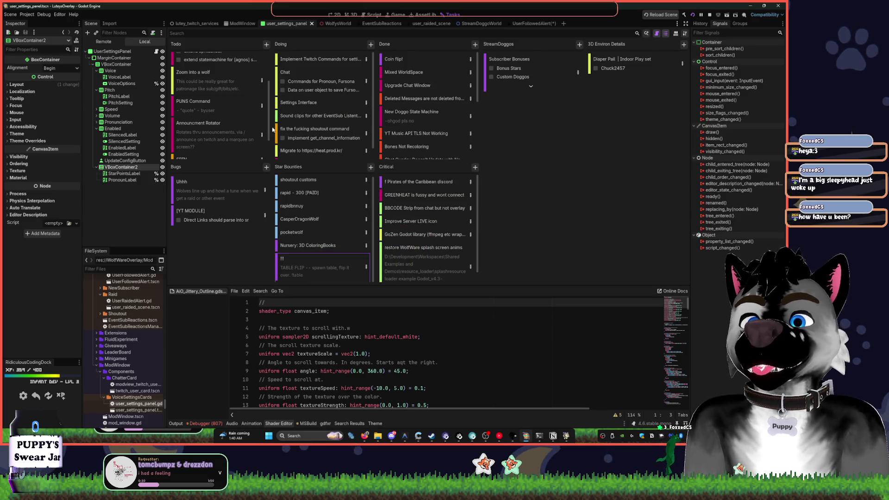
pyautogui.scroll(2, 200, 94)
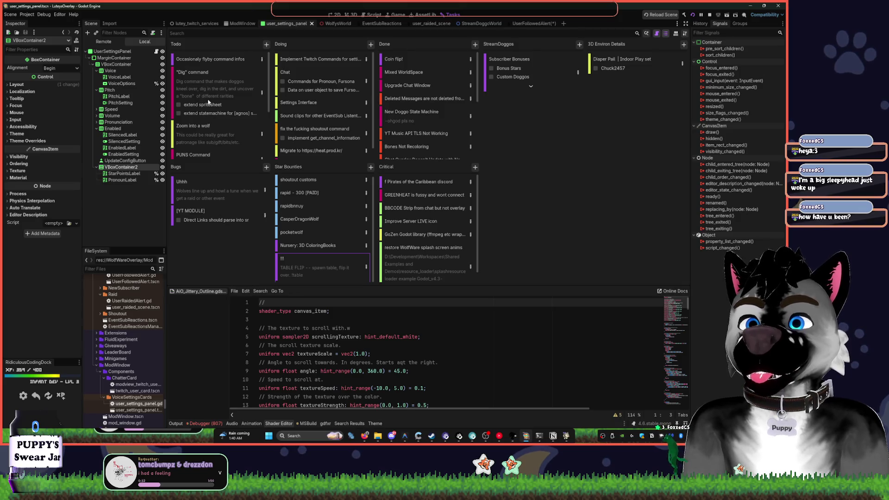
pyautogui.moveTo(220, 98)
pyautogui.mouseDown()
pyautogui.moveTo(324, 217)
pyautogui.moveTo(327, 257)
pyautogui.moveTo(328, 222)
pyautogui.mouseUp()
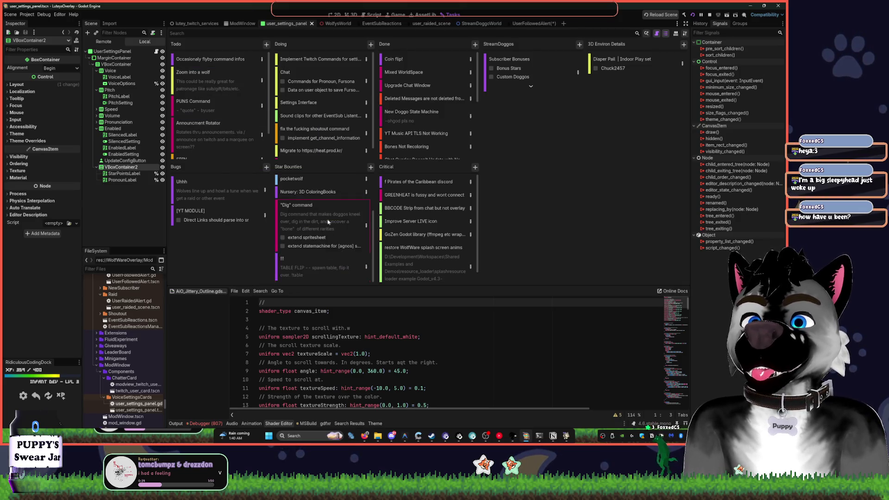
pyautogui.moveTo(221, 118); pyautogui.dragTo(244, 133)
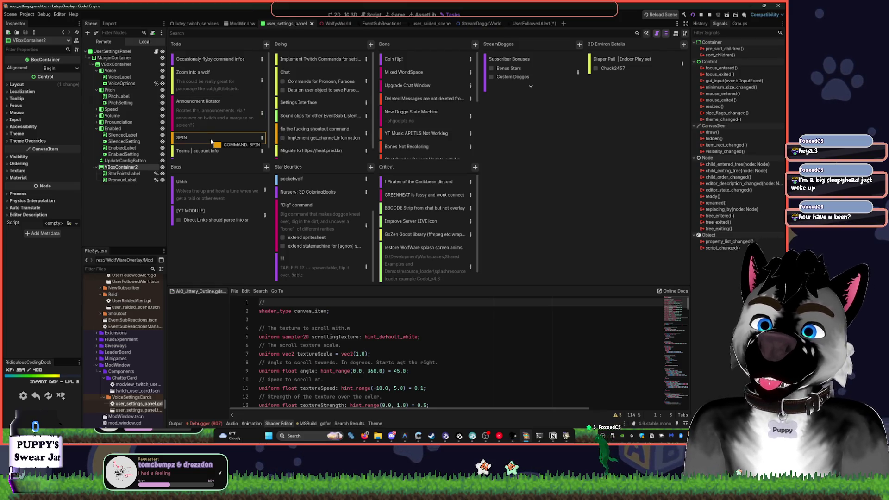
pyautogui.scroll(-1, 211, 141)
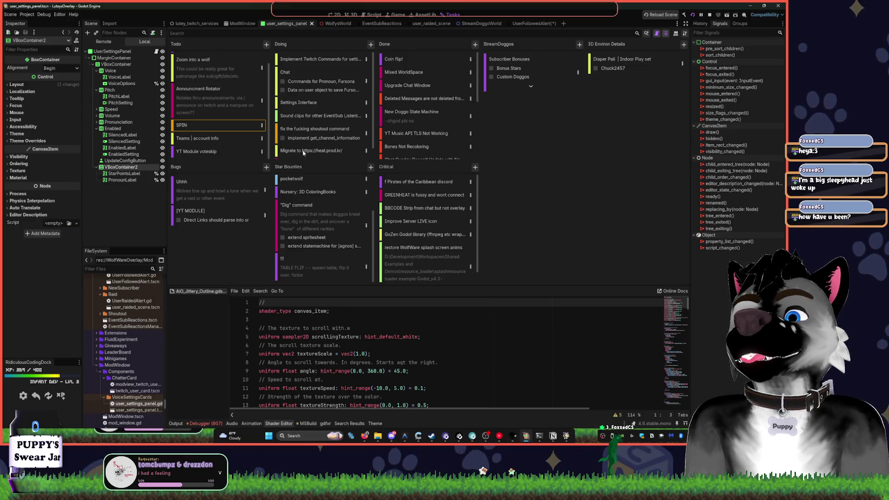
# - Move four Doing cards (PRONOUNS, heat.prod.kr migration, shoutout fix, Sound clips) into Done
pyautogui.scroll(-1, 306, 153)
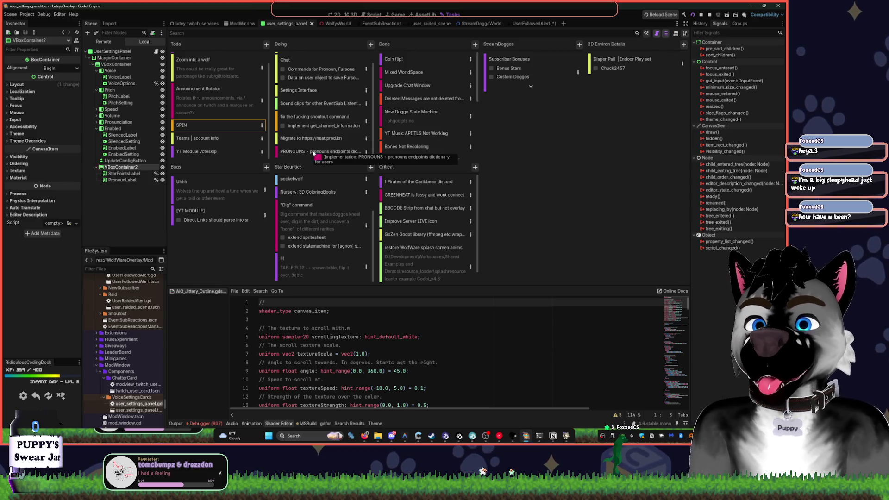
pyautogui.click(331, 154)
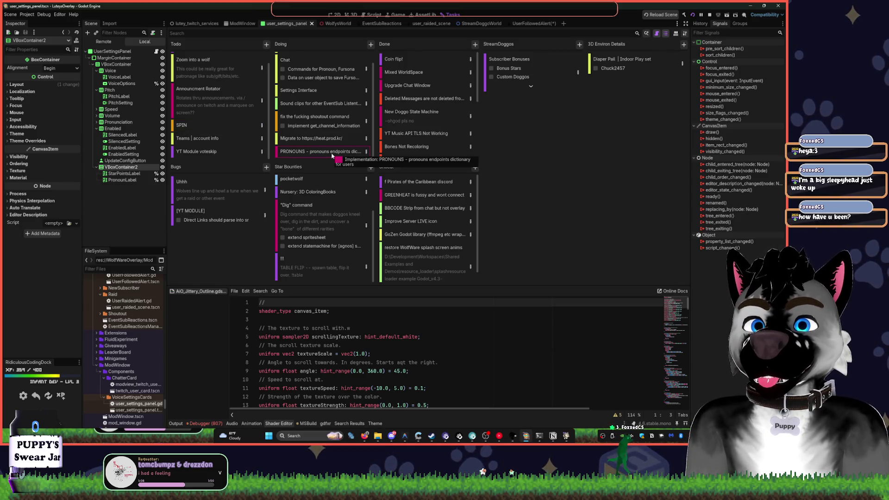
pyautogui.moveTo(332, 155); pyautogui.dragTo(422, 150)
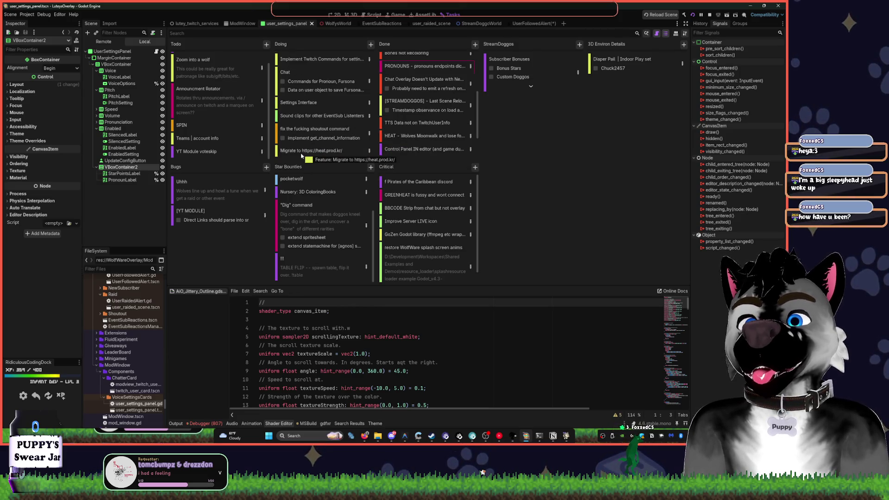
pyautogui.moveTo(288, 152); pyautogui.dragTo(387, 150)
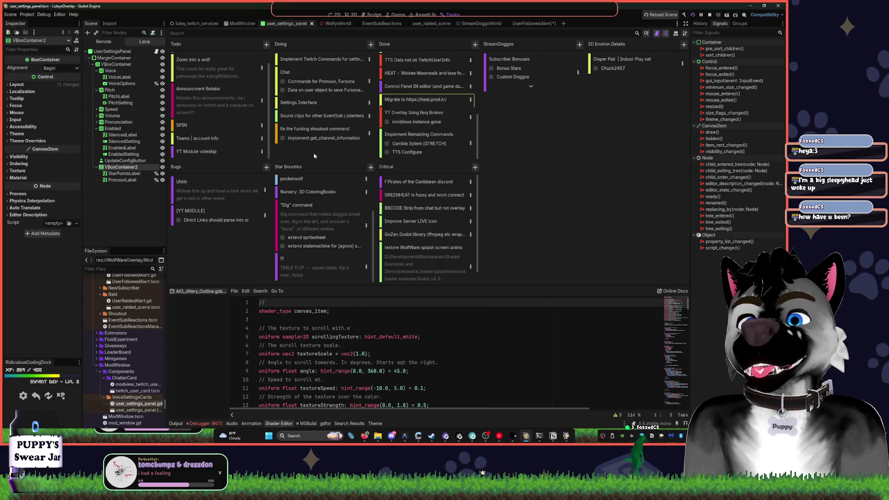
pyautogui.click(312, 132)
pyautogui.moveTo(312, 132)
pyautogui.mouseDown()
pyautogui.moveTo(419, 147)
pyautogui.moveTo(411, 141)
pyautogui.mouseUp()
pyautogui.moveTo(331, 121); pyautogui.dragTo(431, 133)
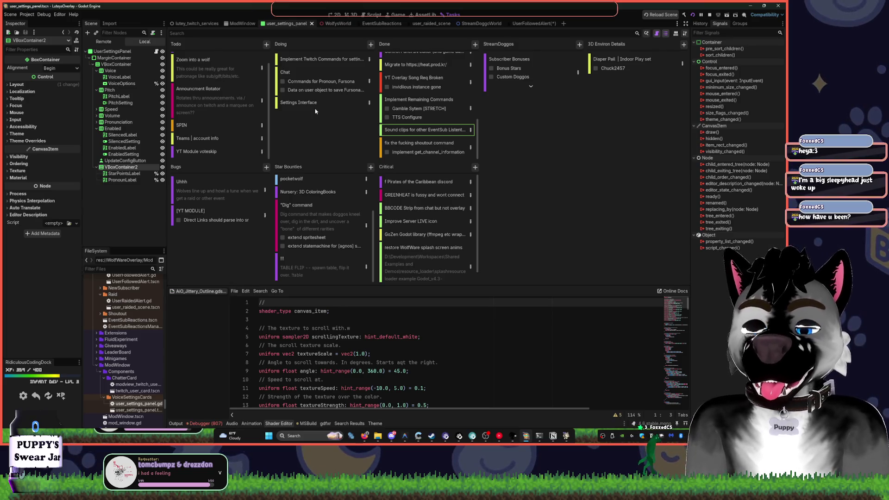
pyautogui.click(320, 105)
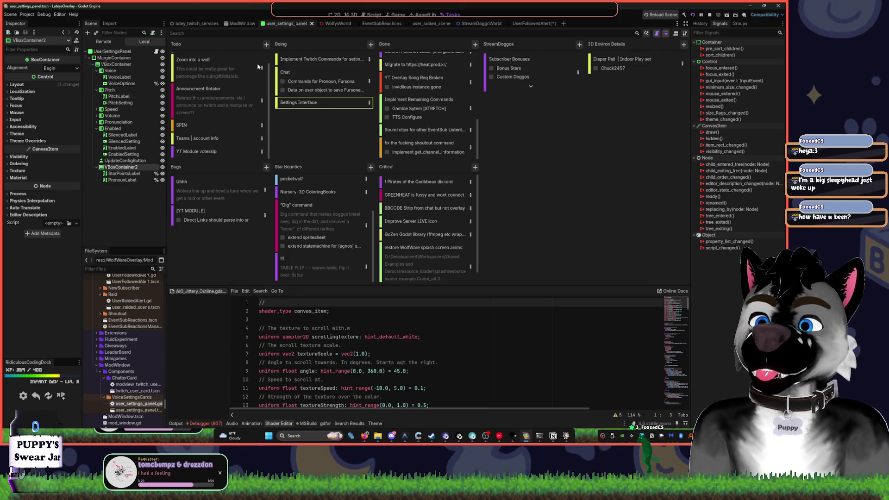
pyautogui.moveTo(255, 69)
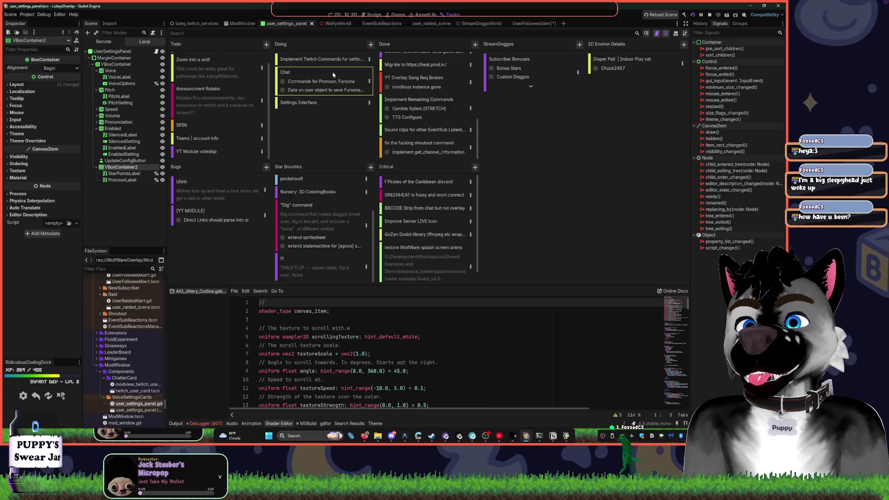
pyautogui.moveTo(334, 73)
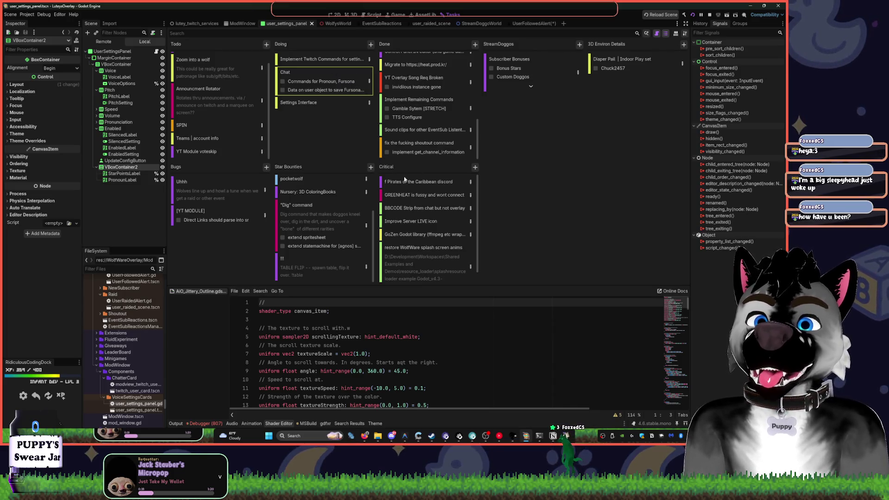
pyautogui.scroll(-1, 421, 216)
pyautogui.click(396, 223)
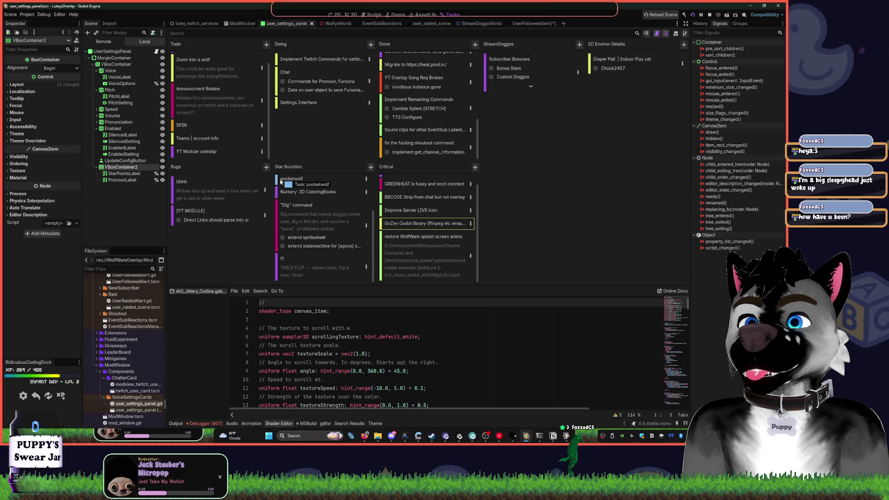
pyautogui.moveTo(304, 180); pyautogui.dragTo(356, 180)
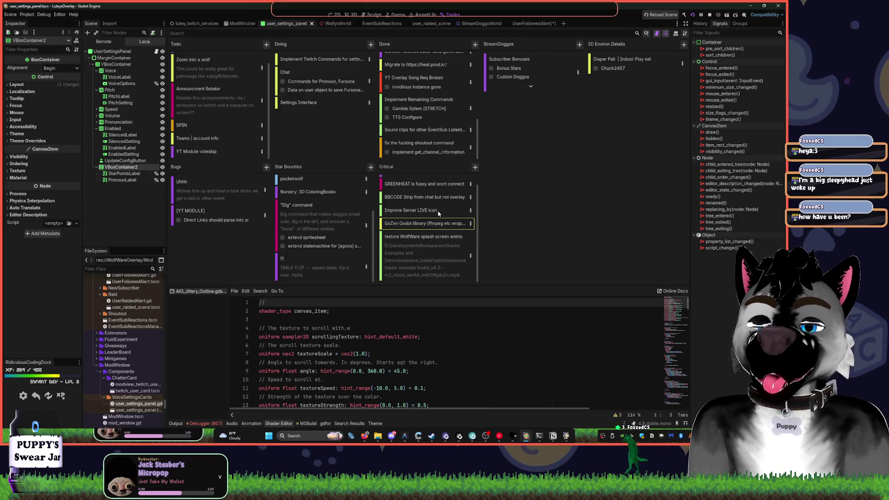
pyautogui.scroll(1, 434, 209)
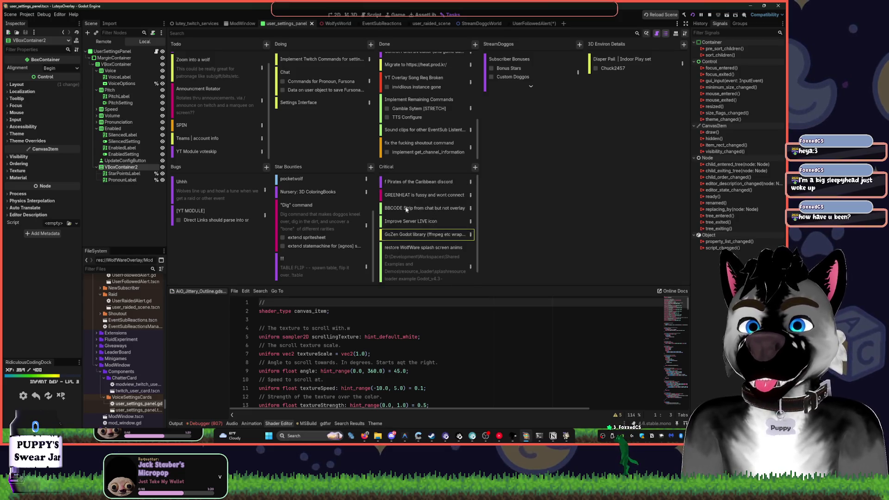
pyautogui.scroll(1, 415, 156)
pyautogui.scroll(4, 416, 155)
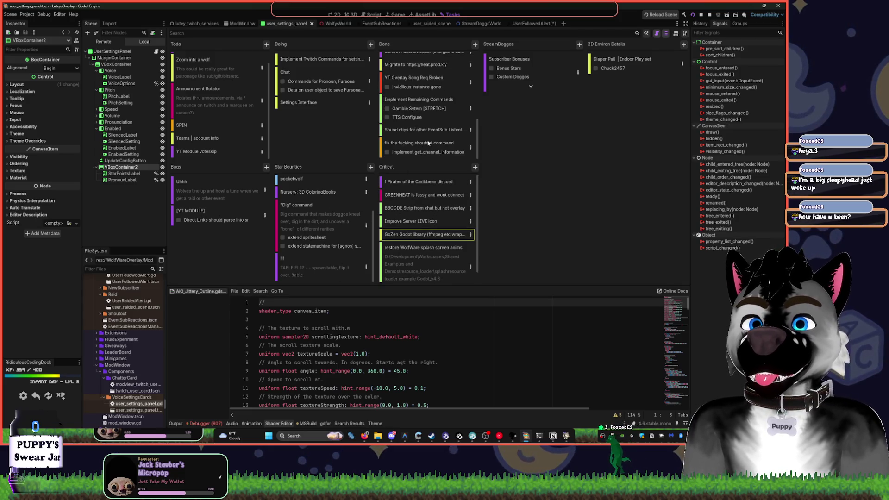
pyautogui.scroll(1, 258, 100)
pyautogui.click(206, 59)
pyautogui.click(204, 198)
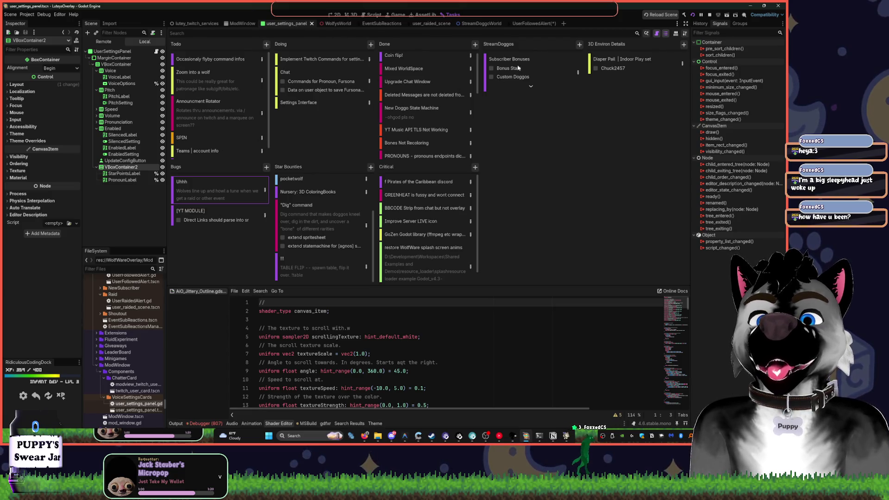
# - Expand Subscriber Bonuses, move Diaper Pail to Star Bounties and YT Module voteskip atop Critical
pyautogui.click(529, 87)
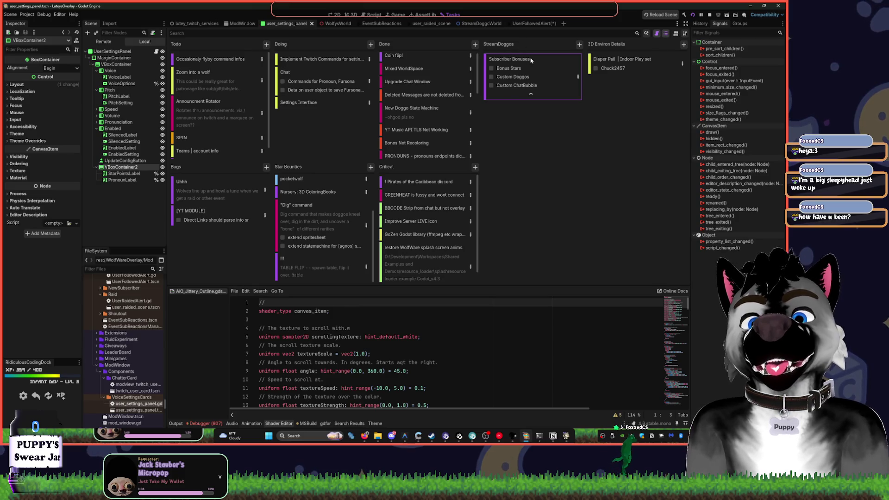
pyautogui.moveTo(531, 60)
pyautogui.mouseDown()
pyautogui.moveTo(524, 160)
pyautogui.moveTo(640, 63)
pyautogui.moveTo(351, 229)
pyautogui.mouseUp()
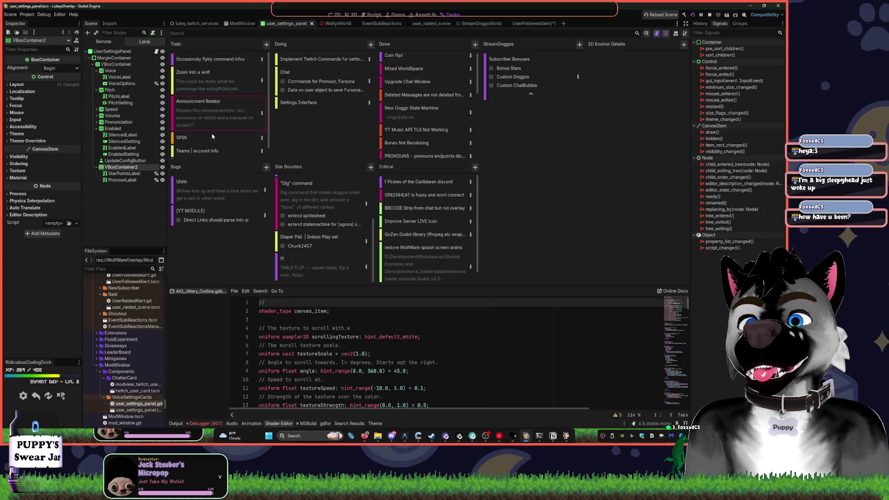
pyautogui.scroll(-1, 216, 153)
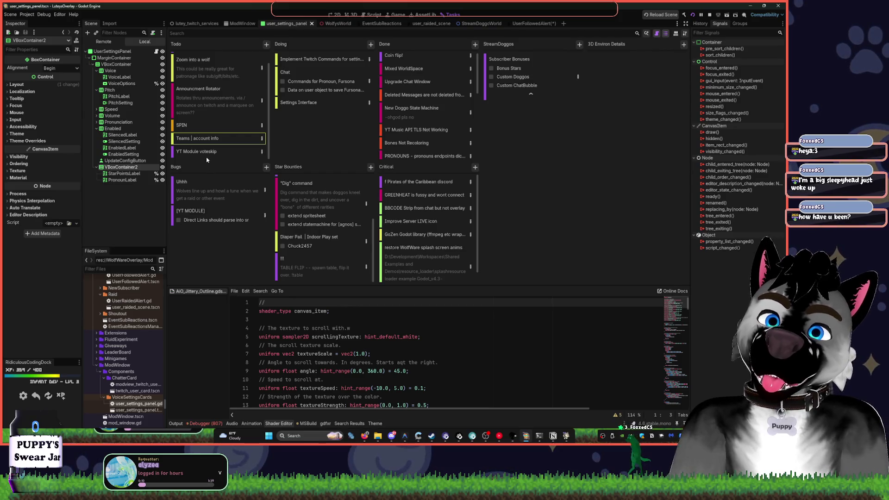
pyautogui.moveTo(209, 151); pyautogui.dragTo(386, 179)
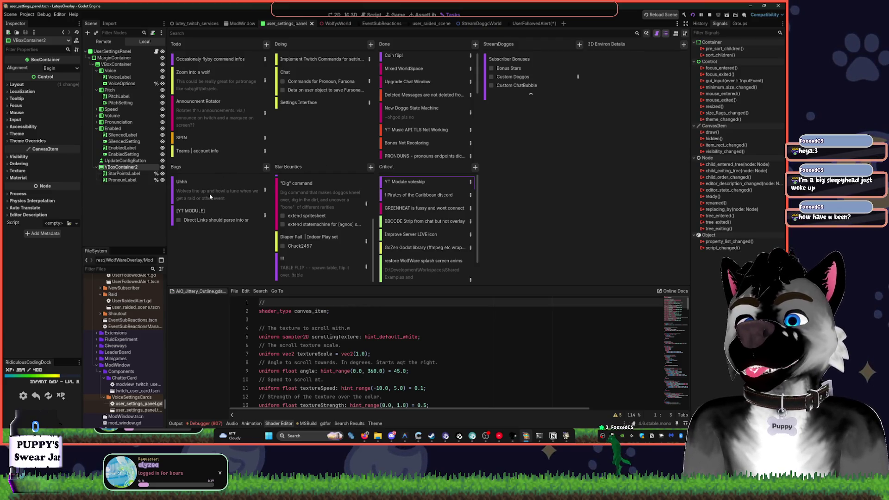
pyautogui.click(196, 192)
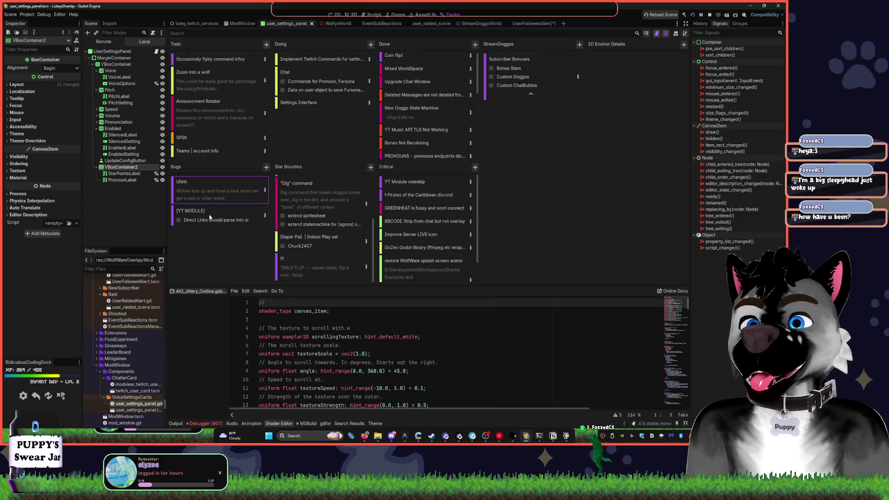
# - Review the [YT MODULE] and Implement Twitch Commands details, then move Twitch Commands out of Doing
pyautogui.doubleClick(217, 215)
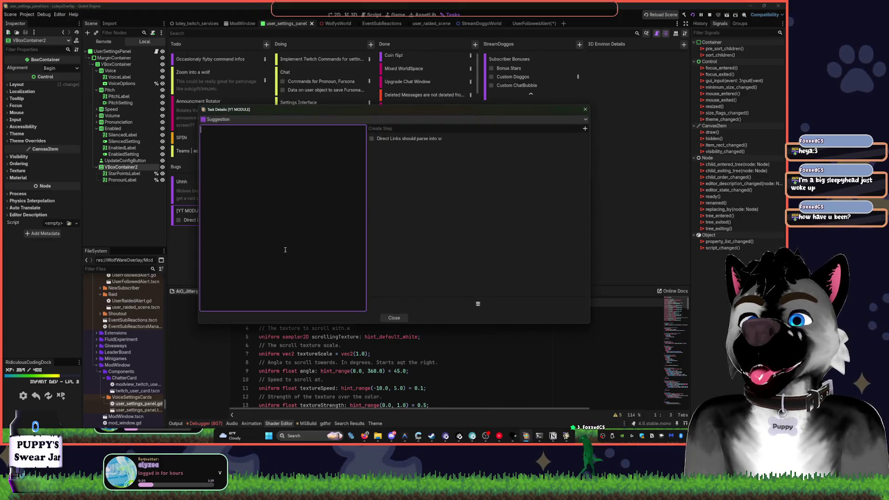
pyautogui.click(394, 317)
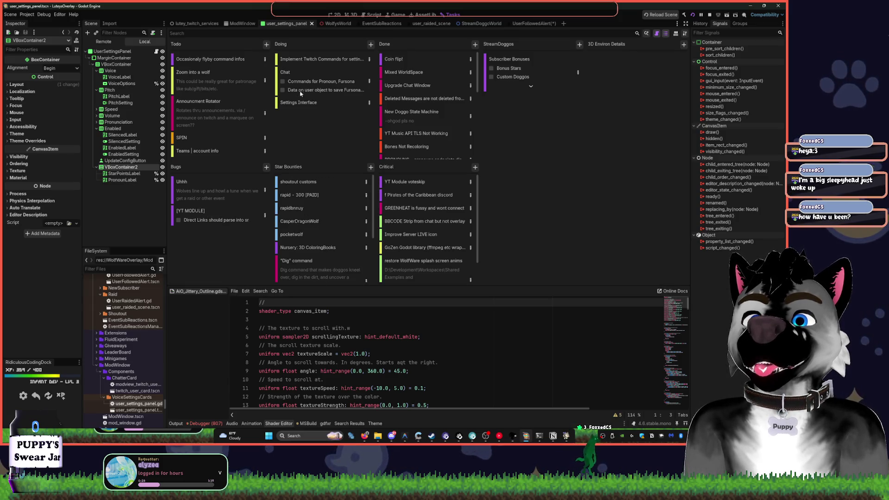
pyautogui.doubleClick(340, 55)
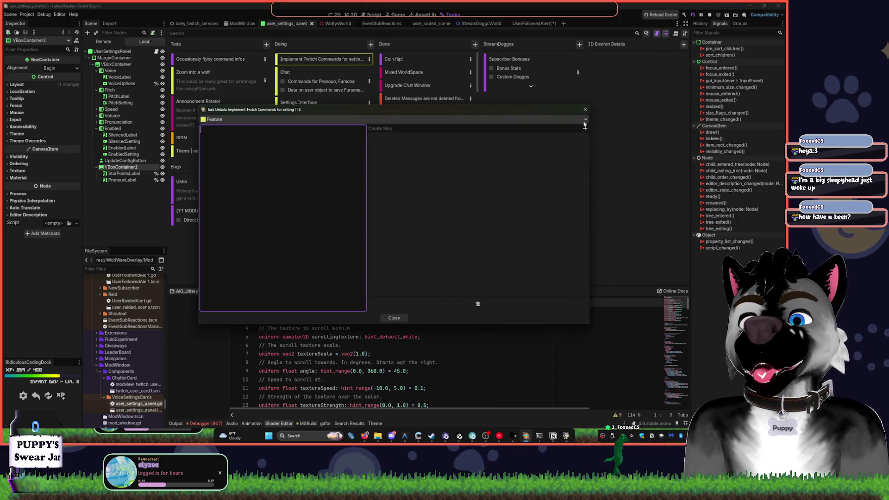
pyautogui.click(585, 109)
pyautogui.moveTo(334, 58)
pyautogui.mouseDown()
pyautogui.moveTo(357, 76)
pyautogui.moveTo(351, 70)
pyautogui.mouseUp()
# - Check the remaining Chat and Settings Interface cards in Doing
pyautogui.click(323, 60)
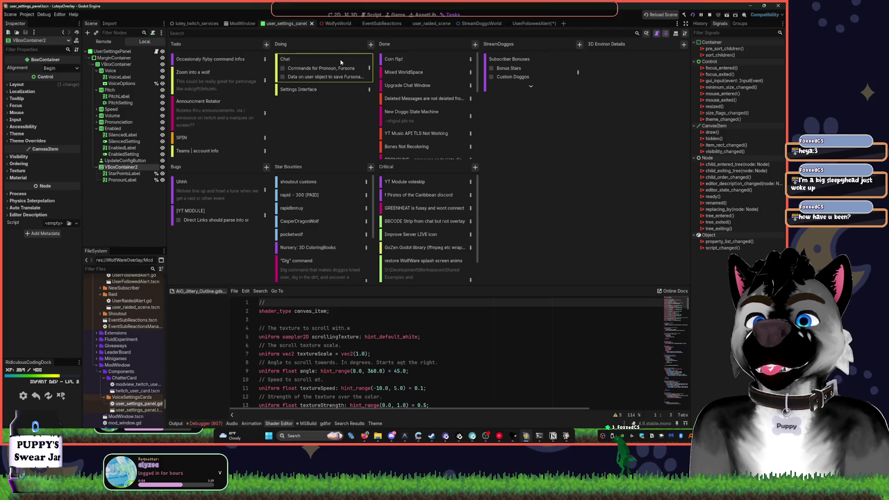
pyautogui.moveTo(388, 88)
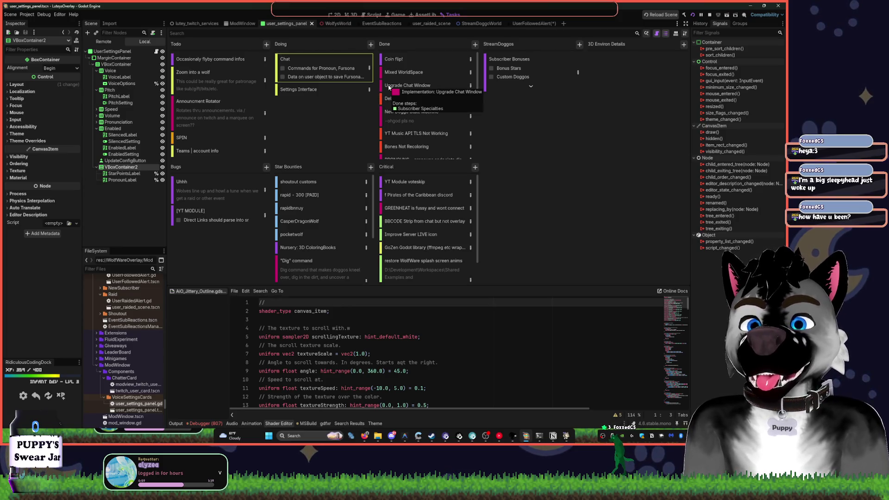
pyautogui.click(302, 89)
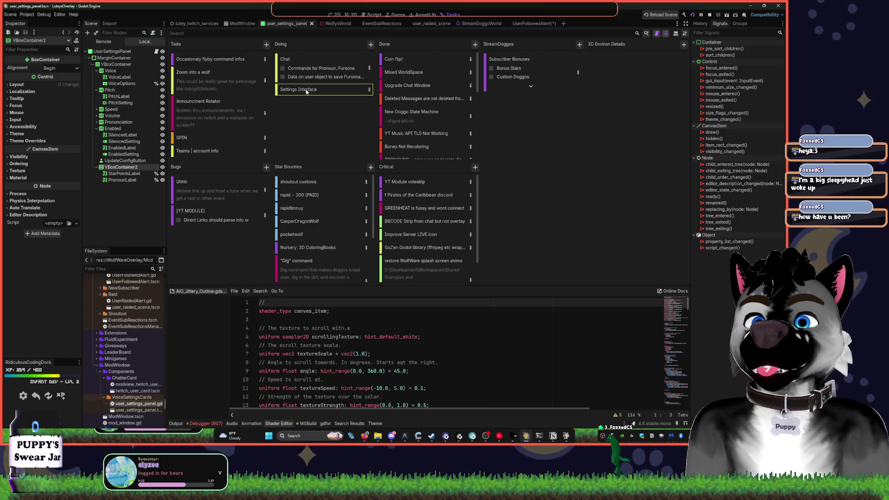